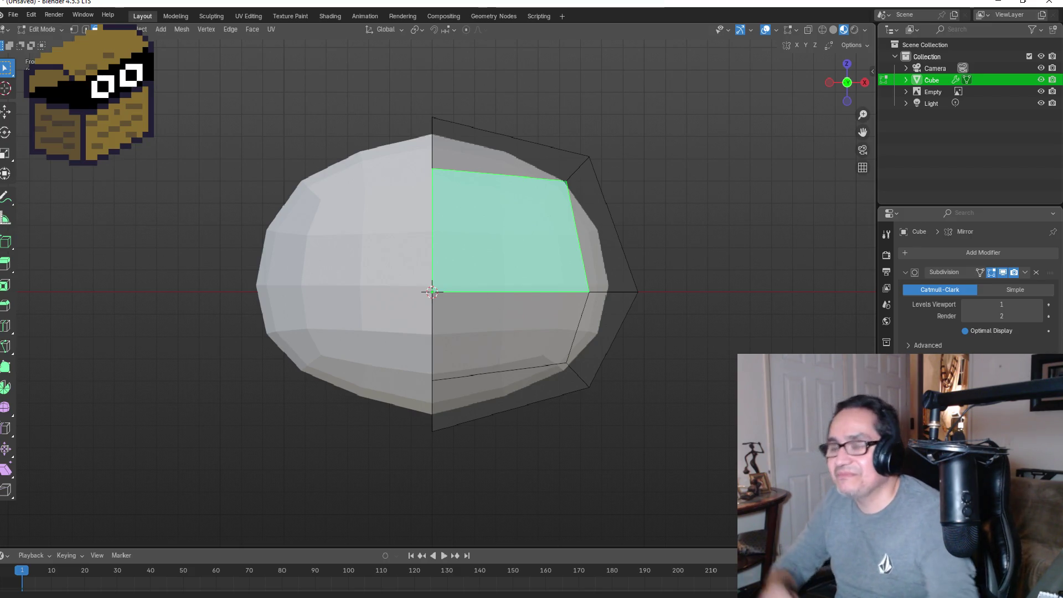
# Step: Inset the upper-right front face of the head, then scale the new inner face down to a small square
pyautogui.scroll(2, 531, 233)
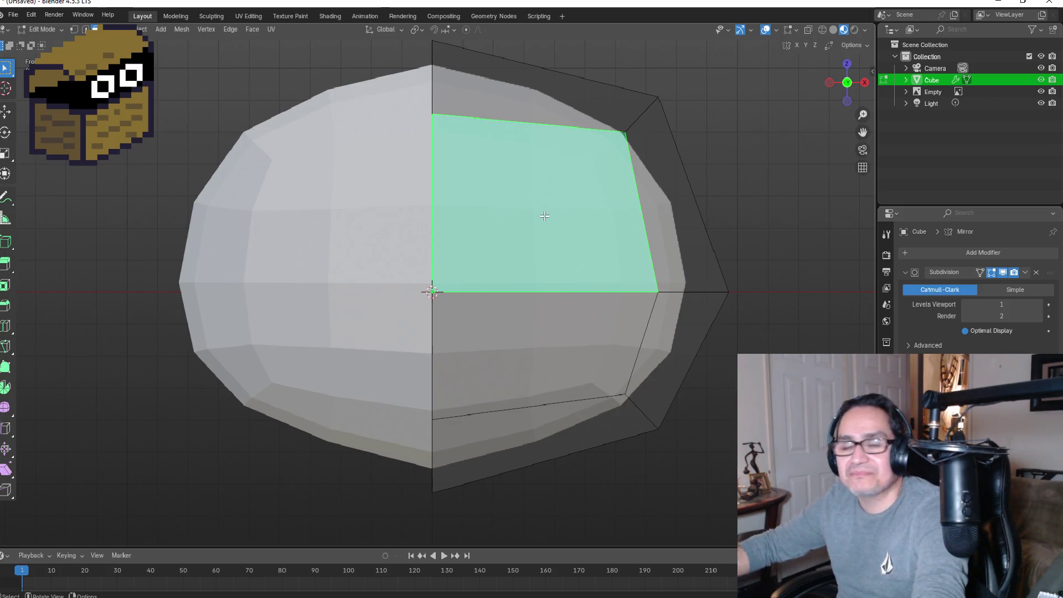
pyautogui.press('i')
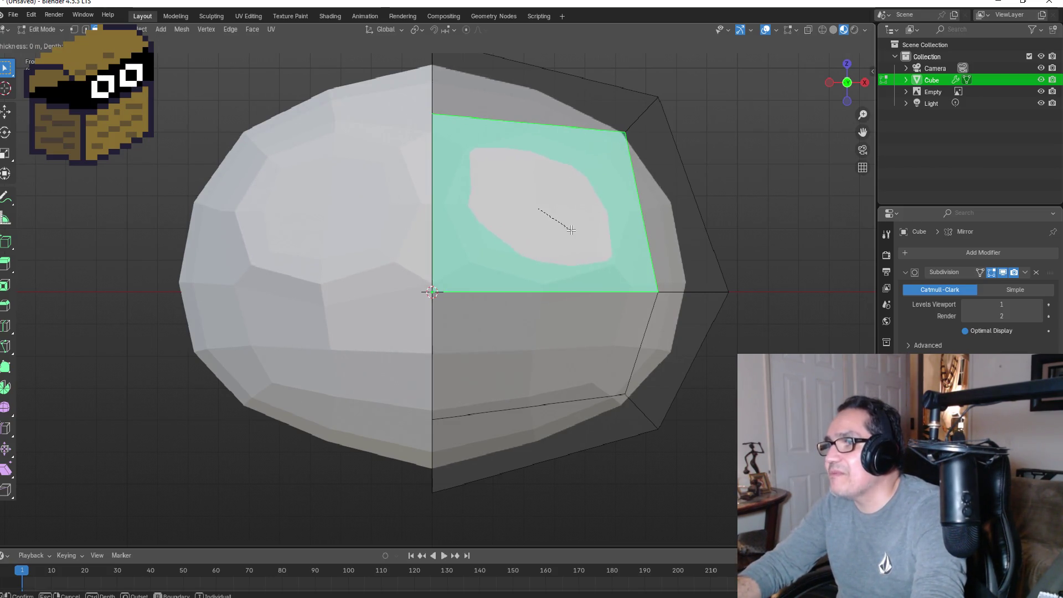
pyautogui.press('Escape')
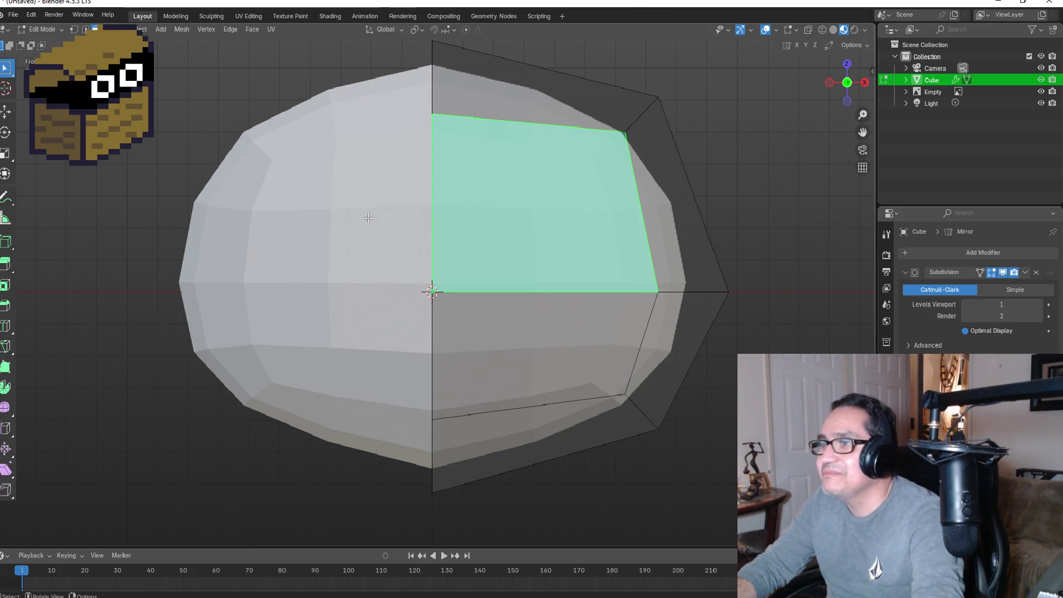
pyautogui.scroll(1, 542, 196)
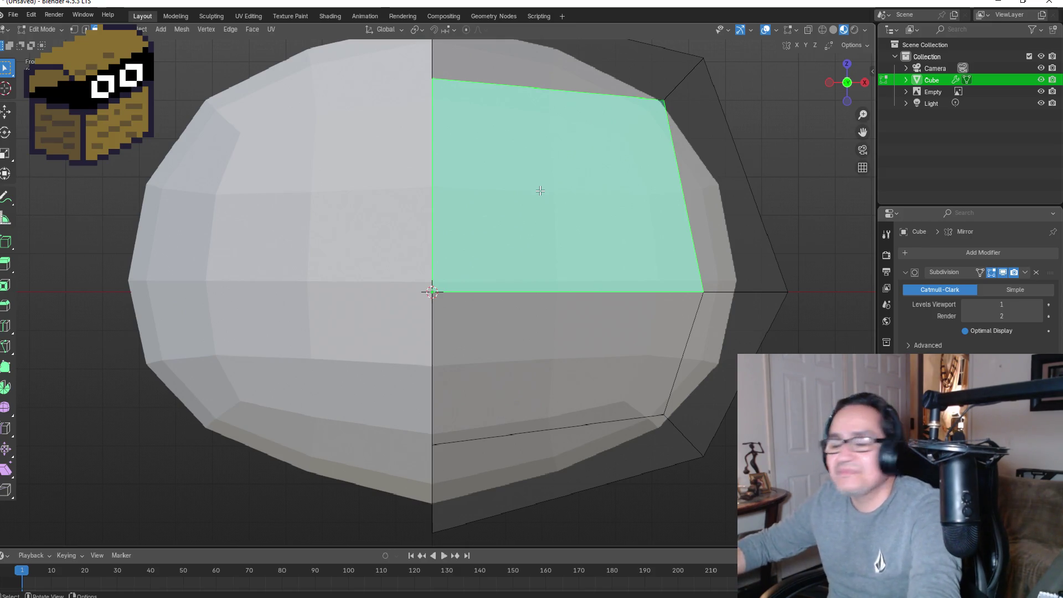
pyautogui.press('i')
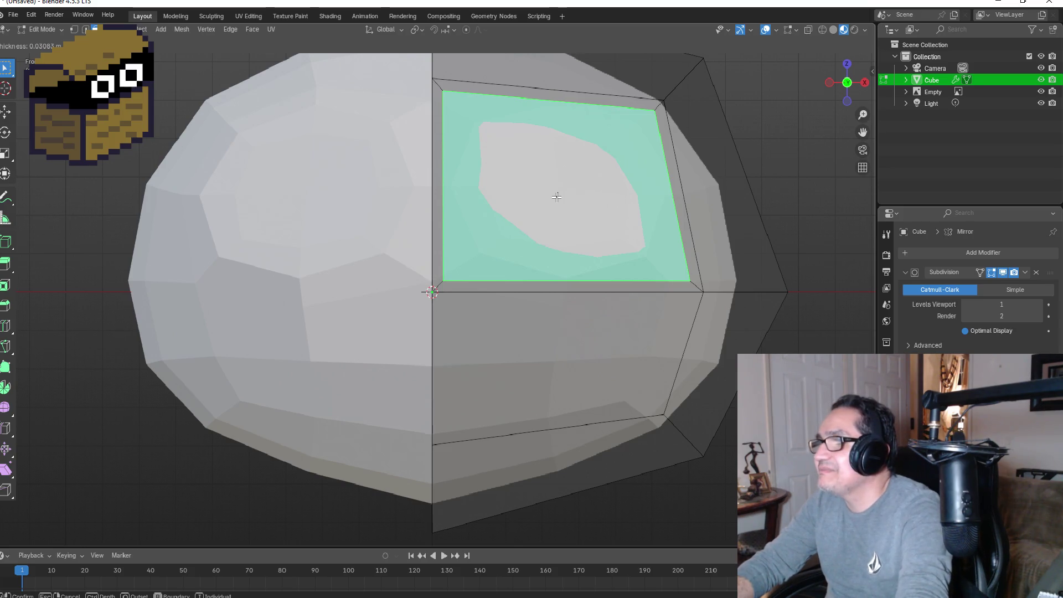
pyautogui.click(556, 196)
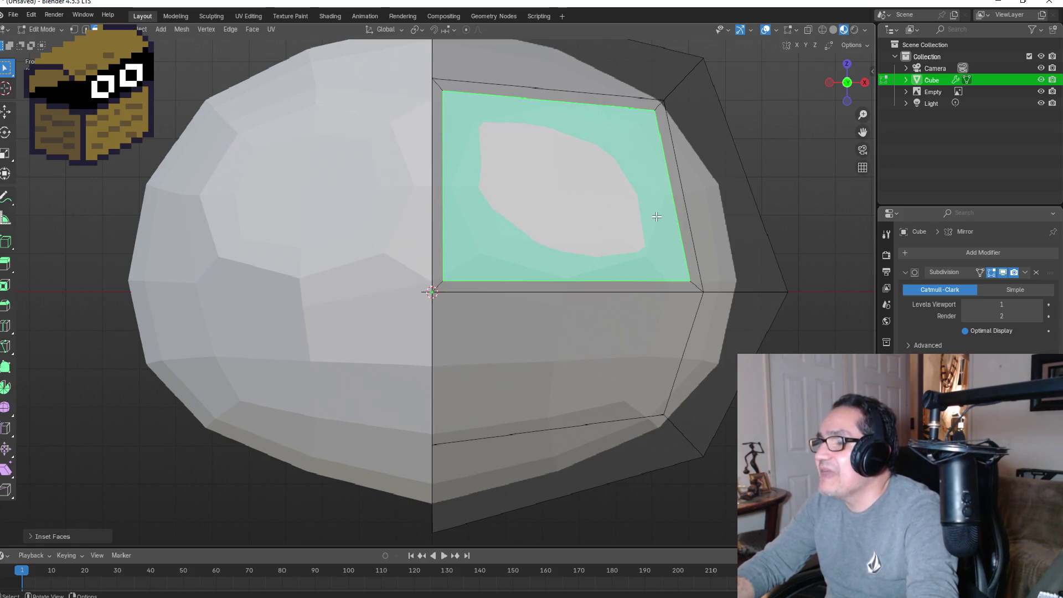
pyautogui.press('s')
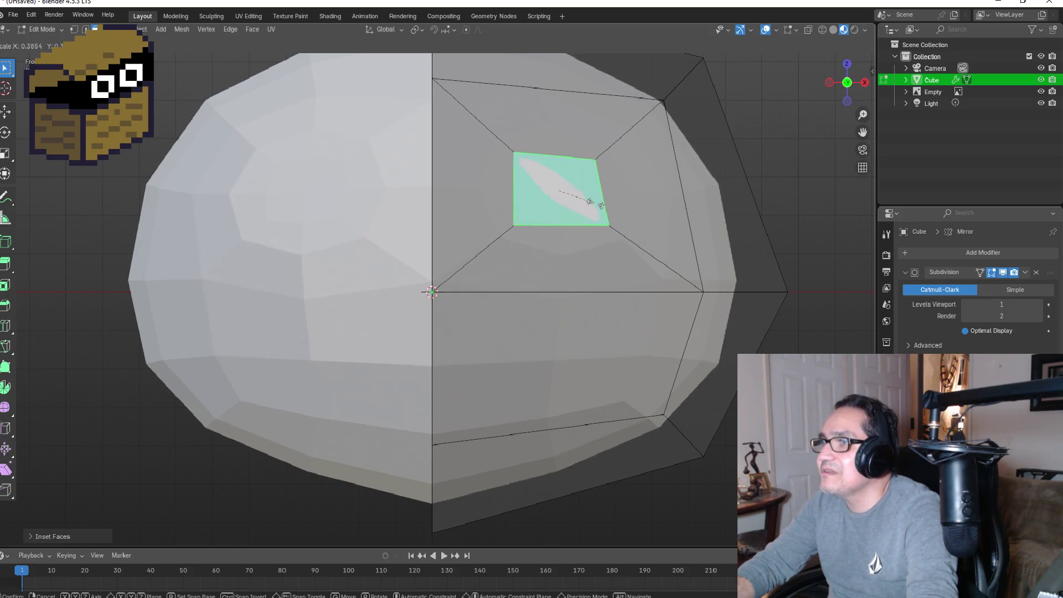
pyautogui.click(601, 205)
pyautogui.moveTo(670, 189); pyautogui.dragTo(468, 192, button='middle')
pyautogui.press('KP_1')
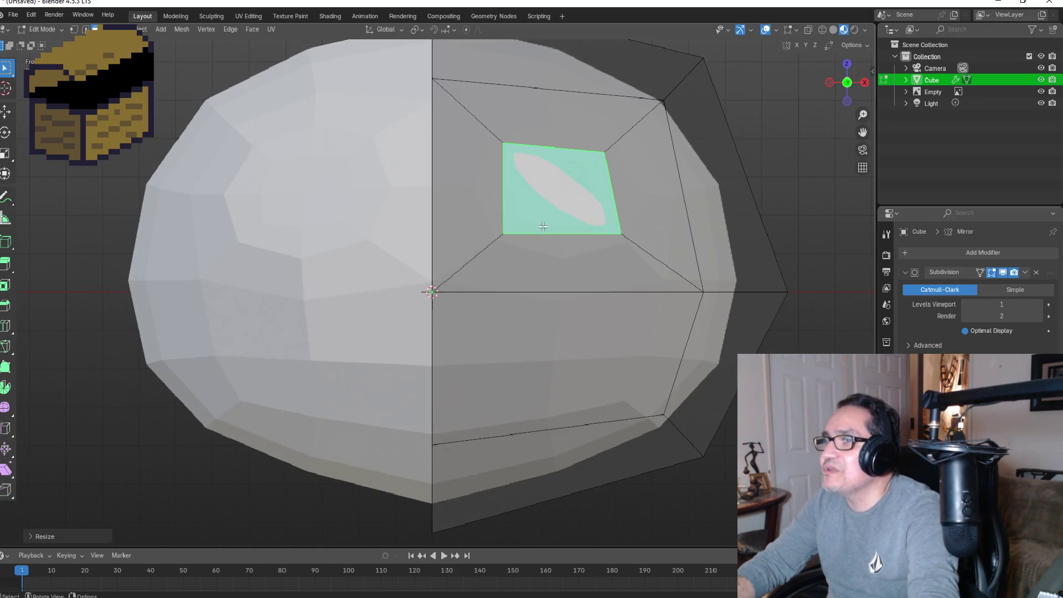
pyautogui.scroll(3, 468, 193)
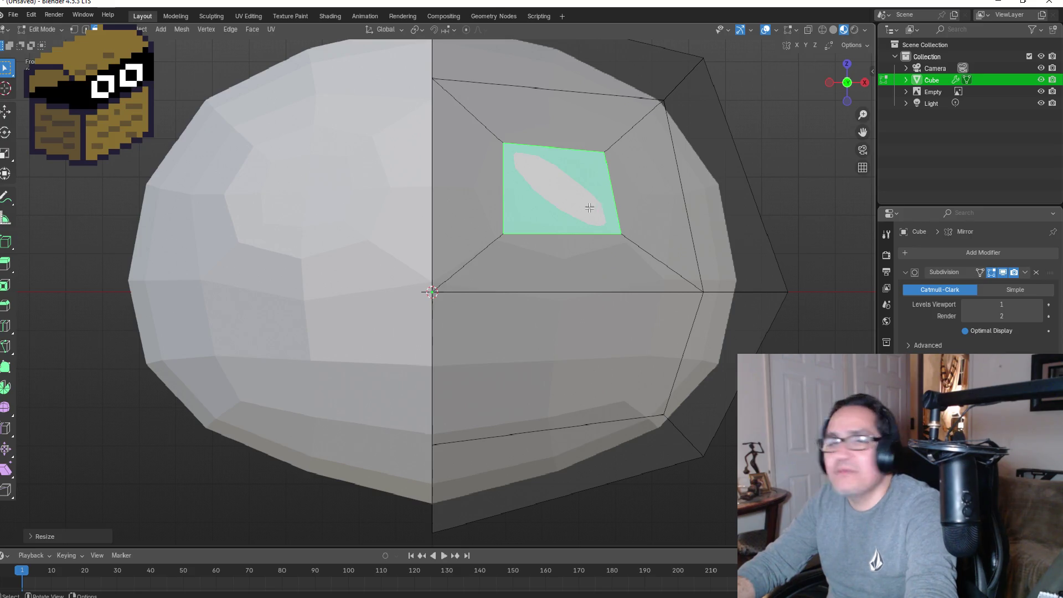
pyautogui.moveTo(629, 194); pyautogui.dragTo(510, 266, button='middle')
pyautogui.press('KP_1')
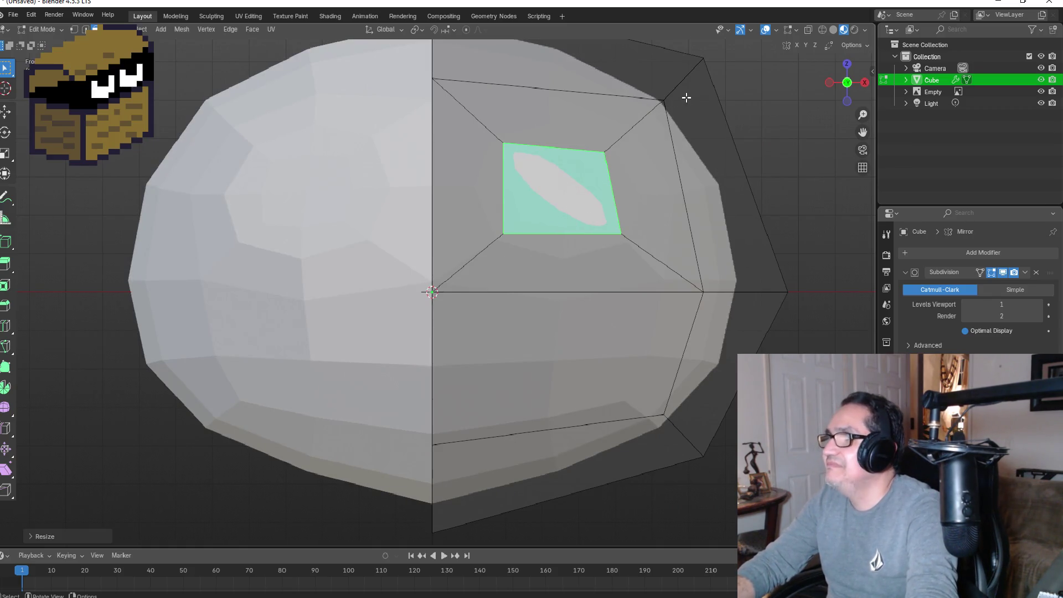
pyautogui.click(76, 30)
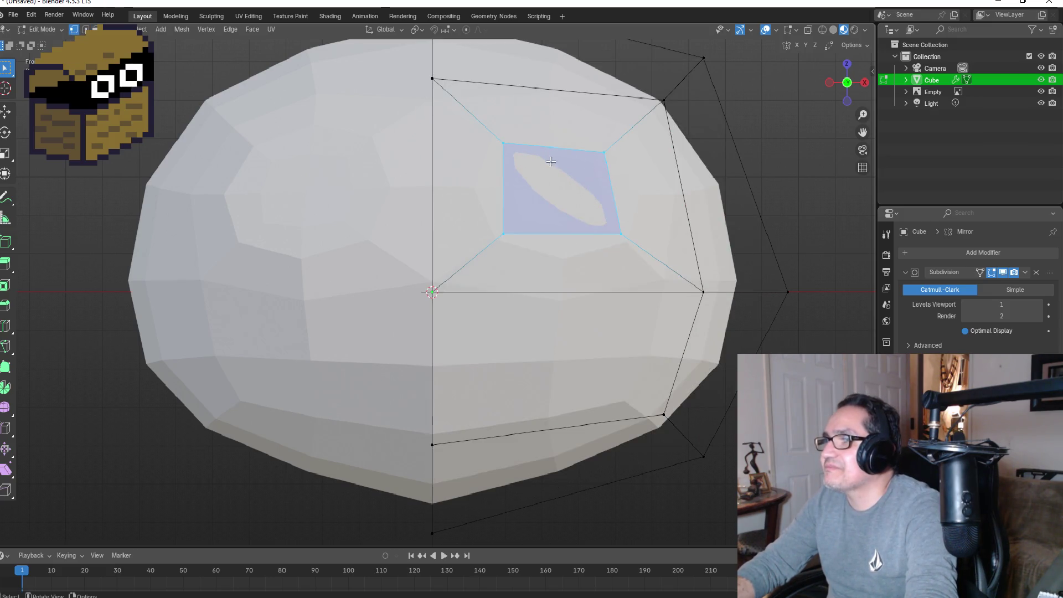
pyautogui.click(96, 29)
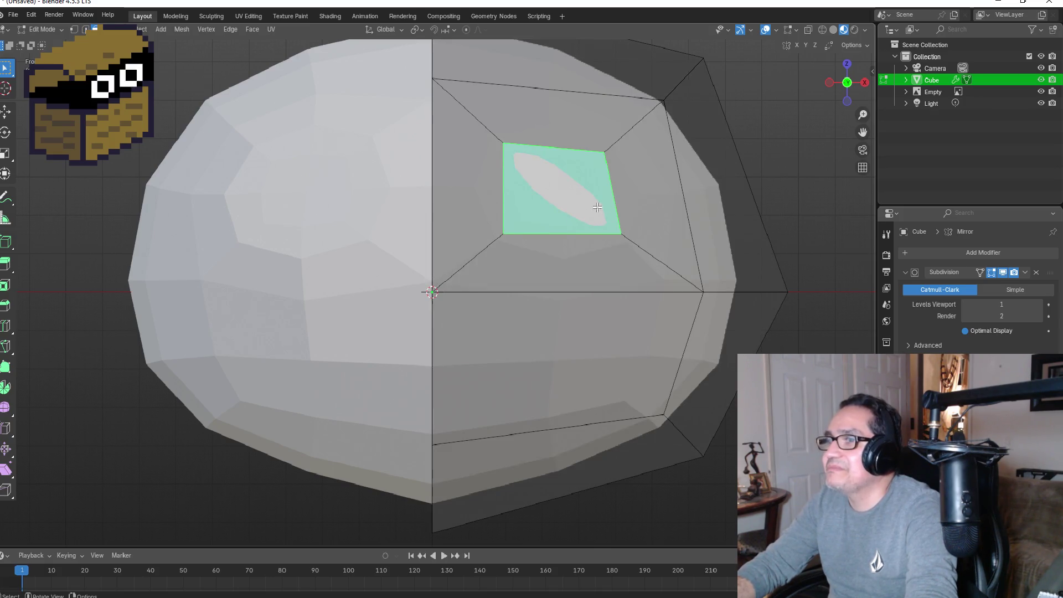
pyautogui.scroll(-2, 615, 213)
pyautogui.scroll(2, 603, 186)
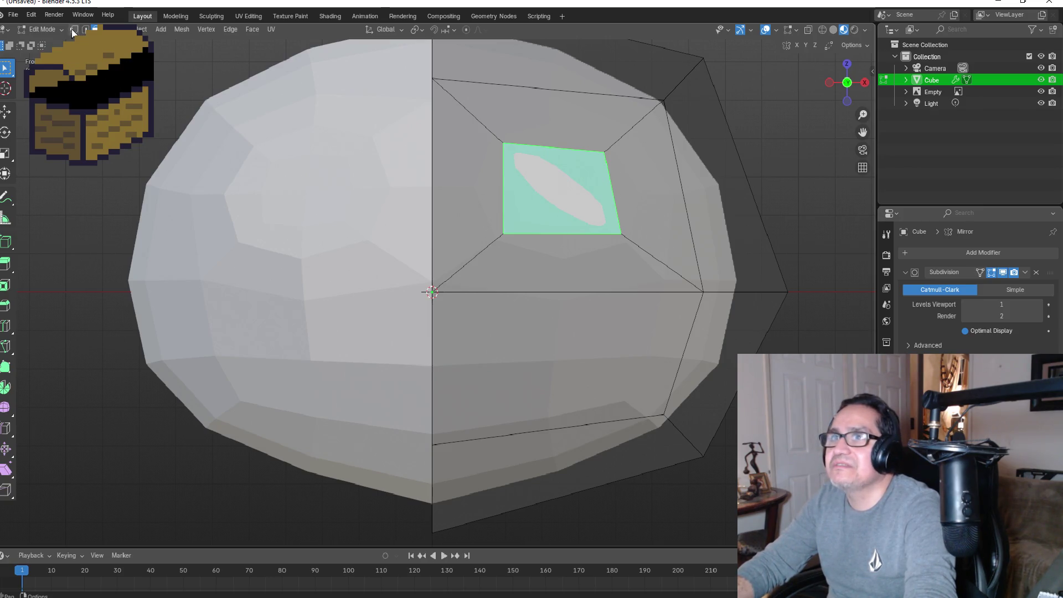
# Step: In vertex mode, slide the small face's right and left vertex pairs inward along X
pyautogui.press('1')
pyautogui.press('b')
pyautogui.moveTo(612, 183); pyautogui.dragTo(659, 249)
pyautogui.press('g')
pyautogui.press('x')
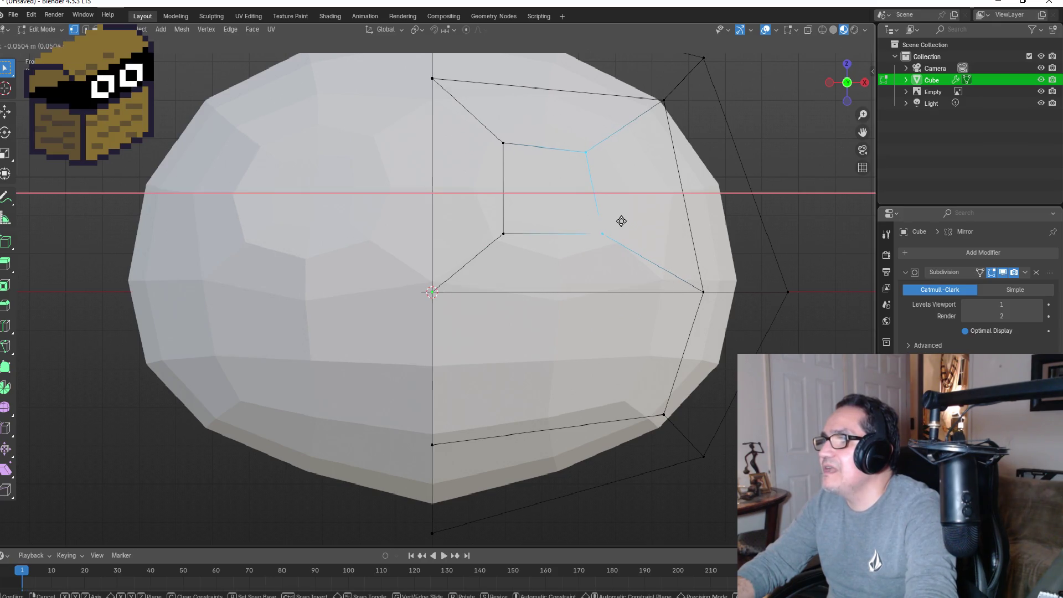
pyautogui.click(610, 221)
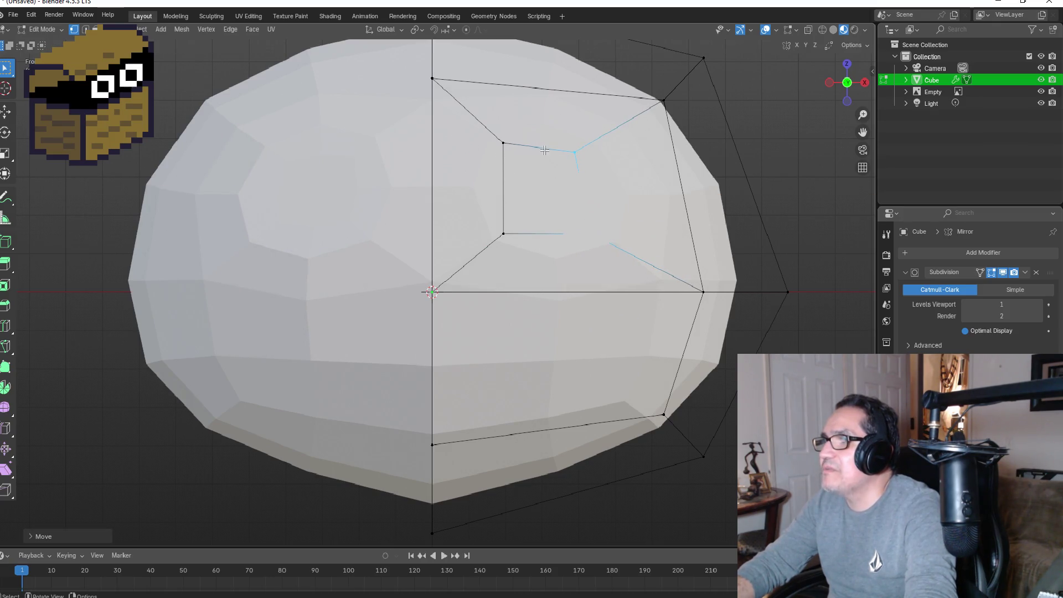
pyautogui.moveTo(485, 125); pyautogui.dragTo(522, 252)
pyautogui.press('g')
pyautogui.press('x')
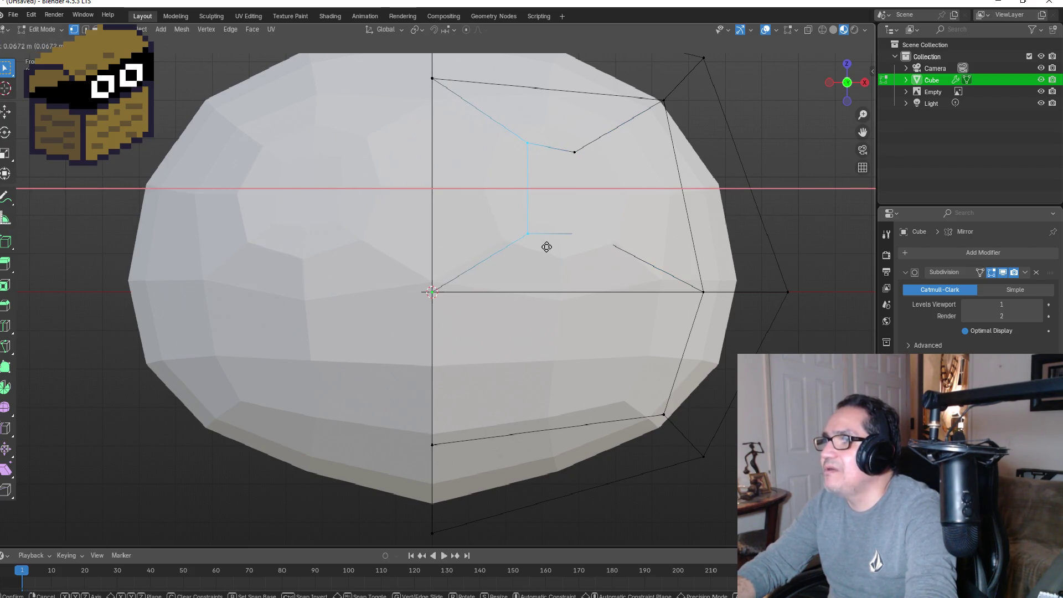
pyautogui.click(547, 247)
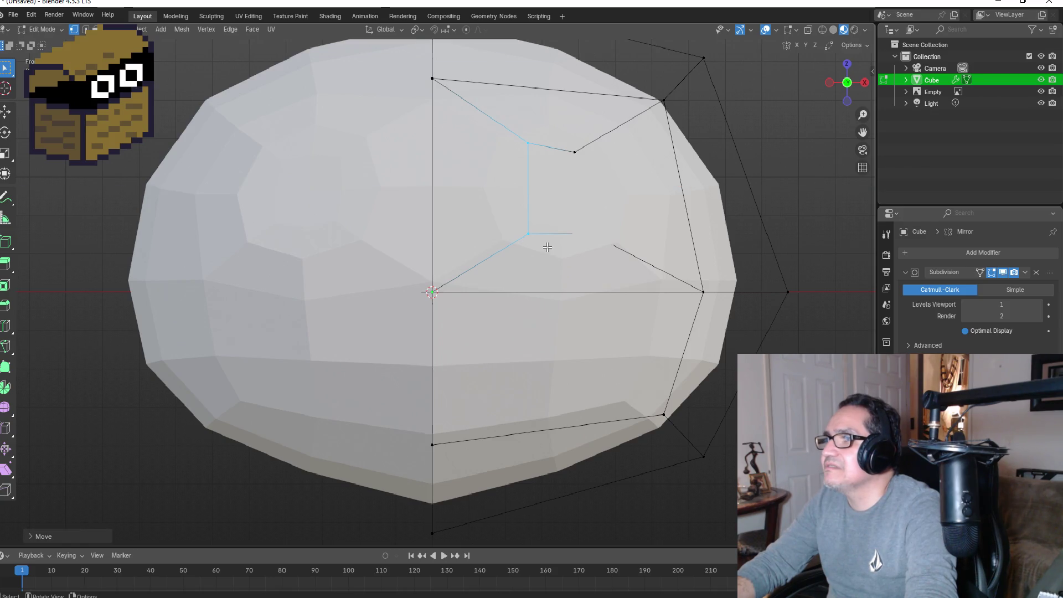
# Step: Move the neighbouring upper and lower diagonal edges inward, then return to Object Mode
pyautogui.moveTo(609, 213)
pyautogui.mouseDown(button='middle')
pyautogui.moveTo(430, 288)
pyautogui.moveTo(627, 213)
pyautogui.mouseUp(button='middle')
pyautogui.click(677, 169)
pyautogui.keyDown('shift'); pyautogui.click(599, 138); pyautogui.keyUp('shift')
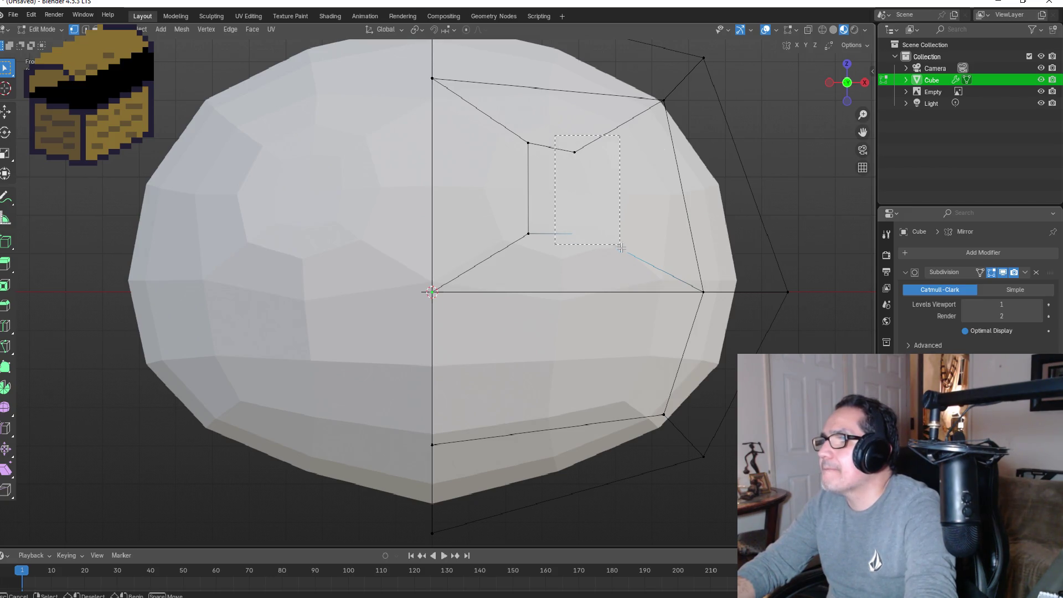
pyautogui.press('g')
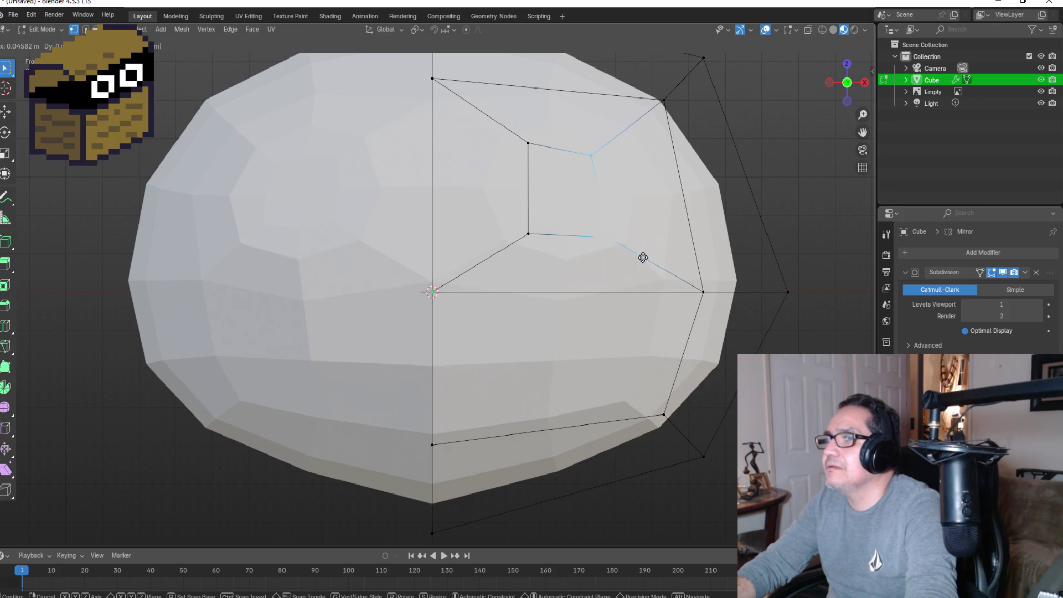
pyautogui.click(643, 257)
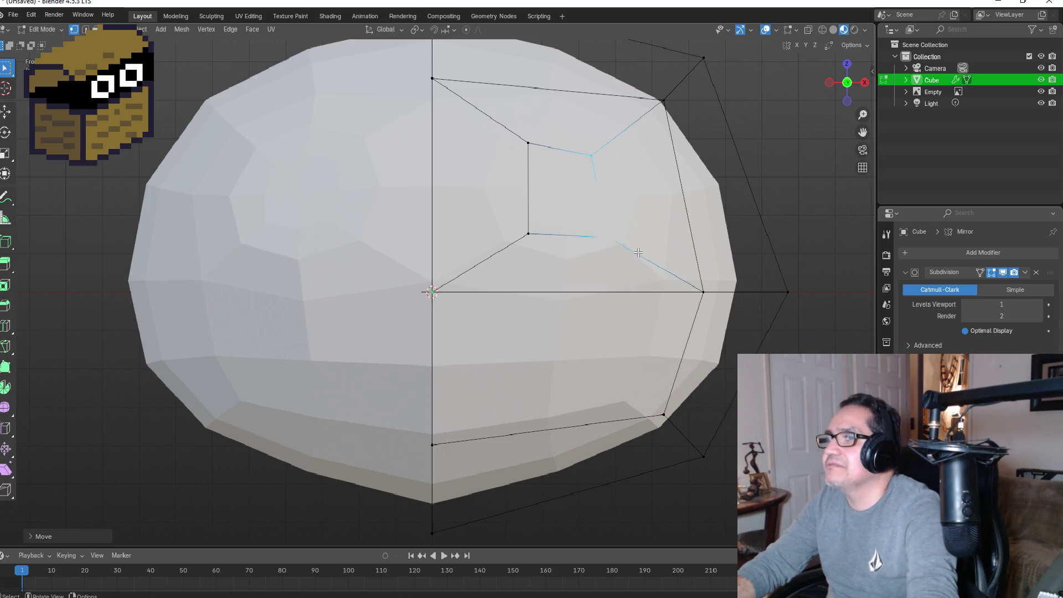
pyautogui.press('Tab')
pyautogui.scroll(-2, 605, 262)
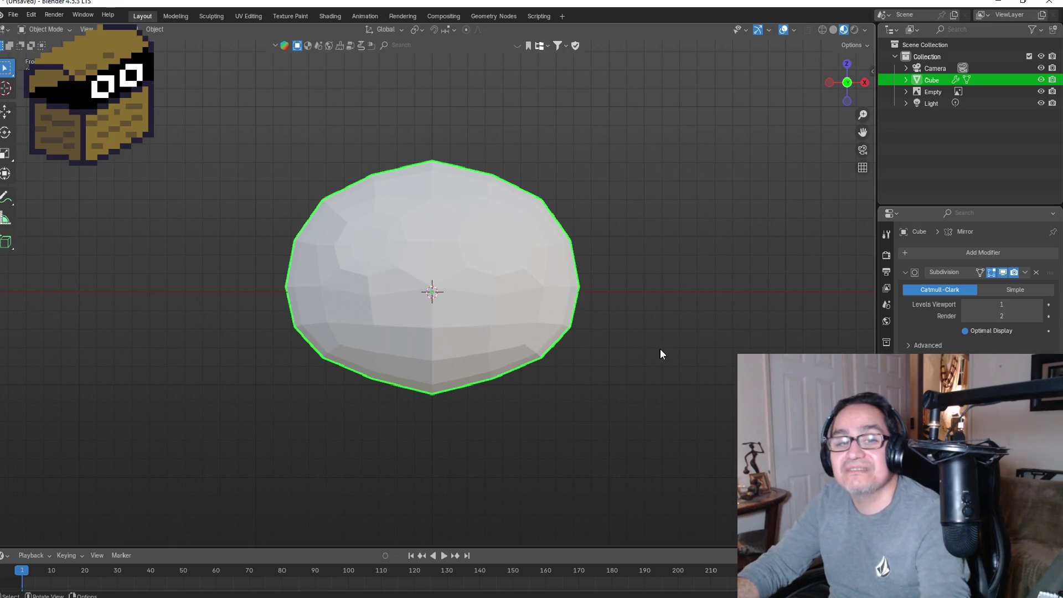
# Step: Zoom in on the head mesh
pyautogui.scroll(1, 635, 266)
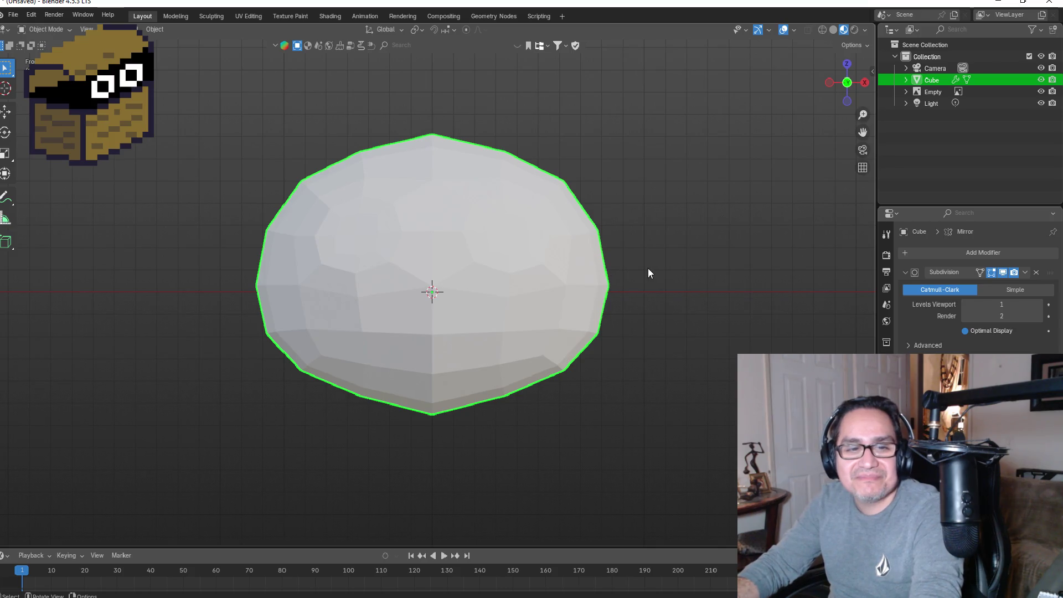
pyautogui.scroll(1, 648, 244)
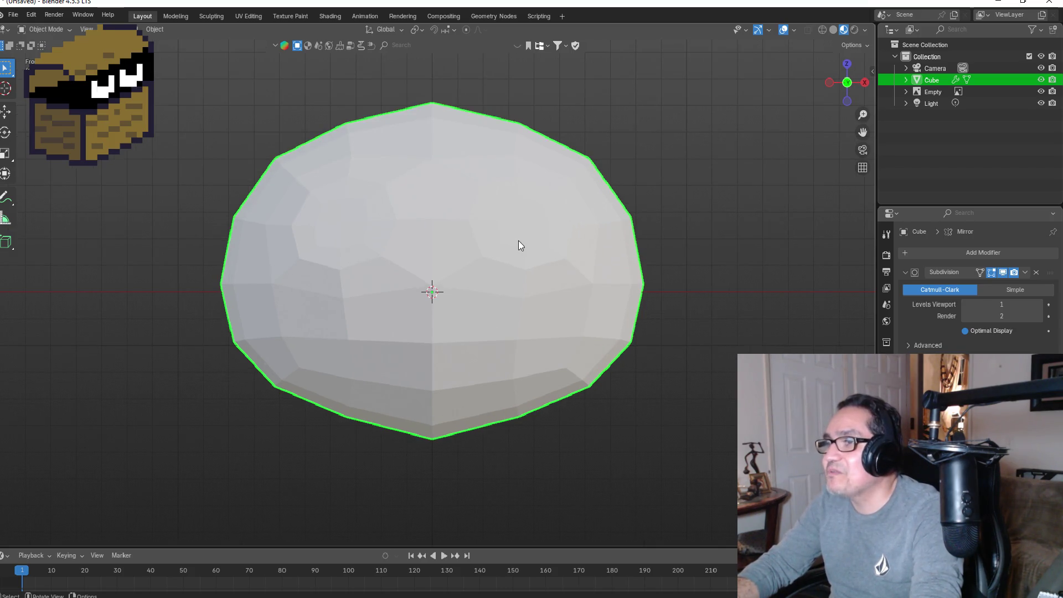
pyautogui.scroll(1, 454, 293)
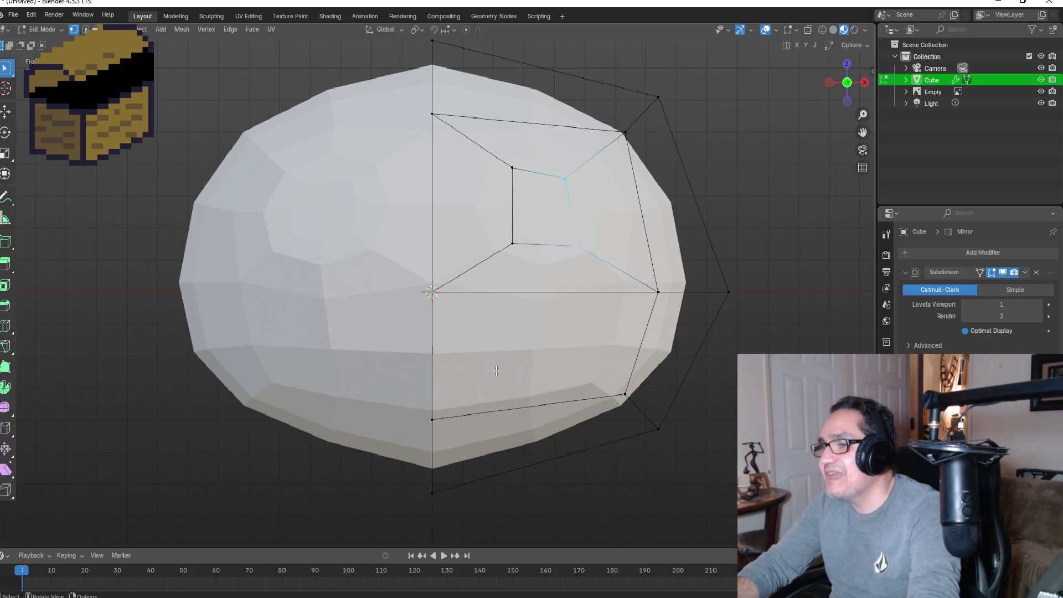
# Step: Zoom closer and start a single-cut loop cut on the head mesh
pyautogui.scroll(2, 496, 371)
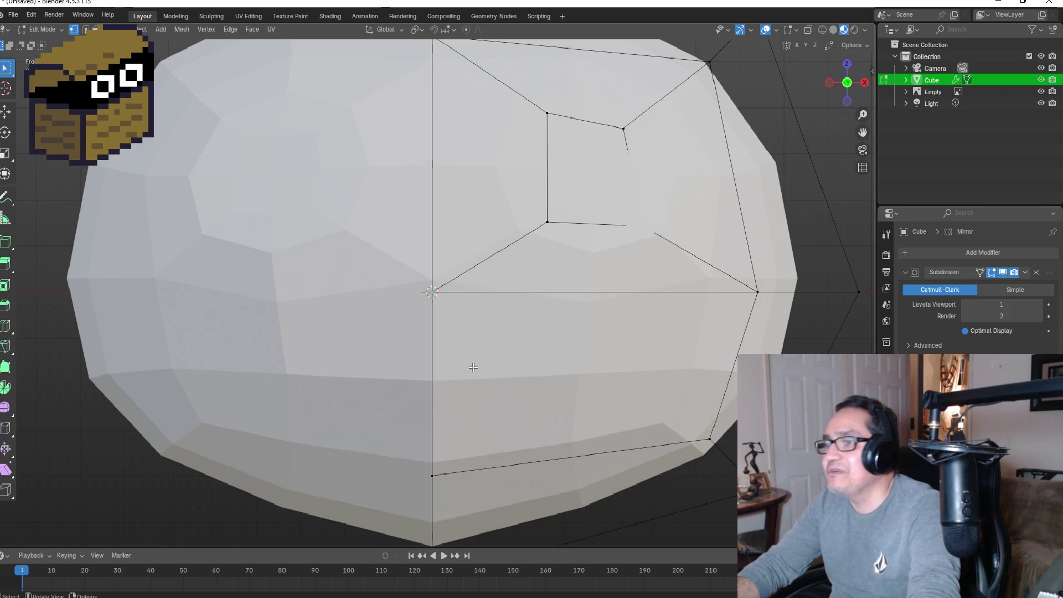
pyautogui.hotkey('ctrl', 'r')
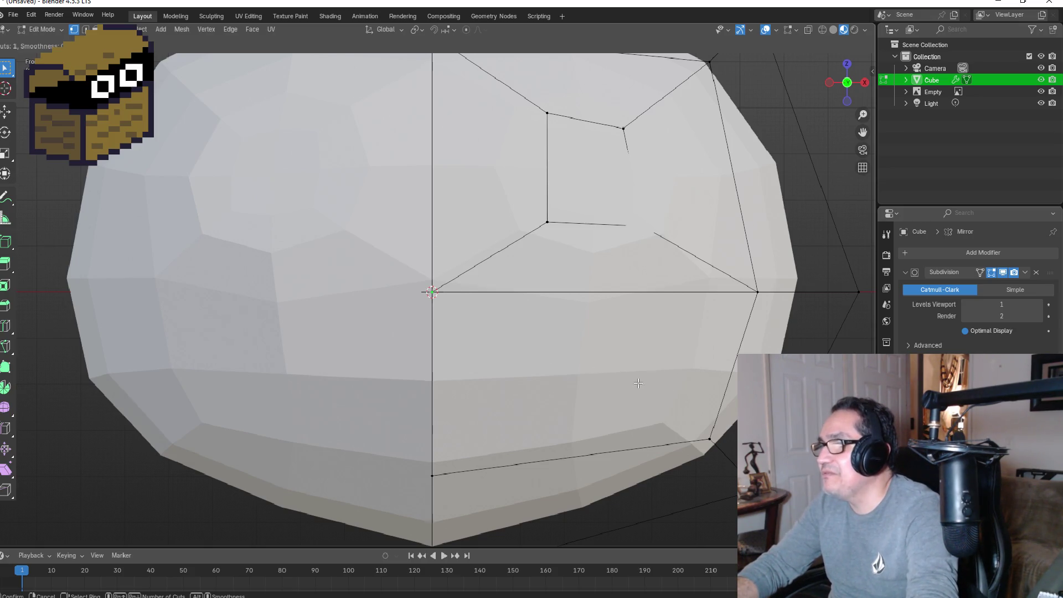
# Step: Place one centred horizontal edge loop across the lower vertical edges of the head
pyautogui.press('Escape')
pyautogui.scroll(-3, 594, 361)
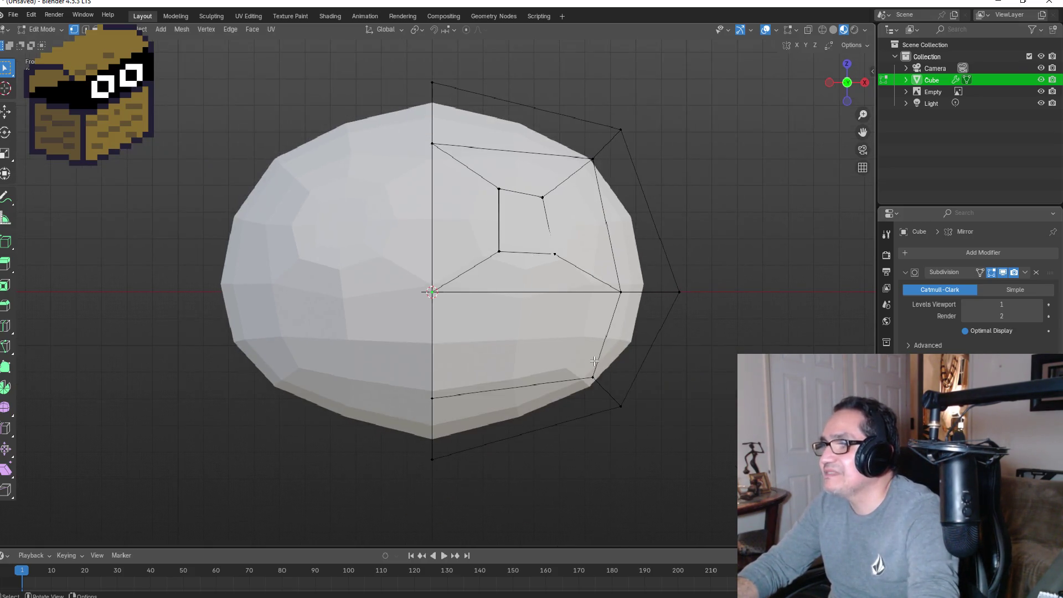
pyautogui.hotkey('ctrl', 'r')
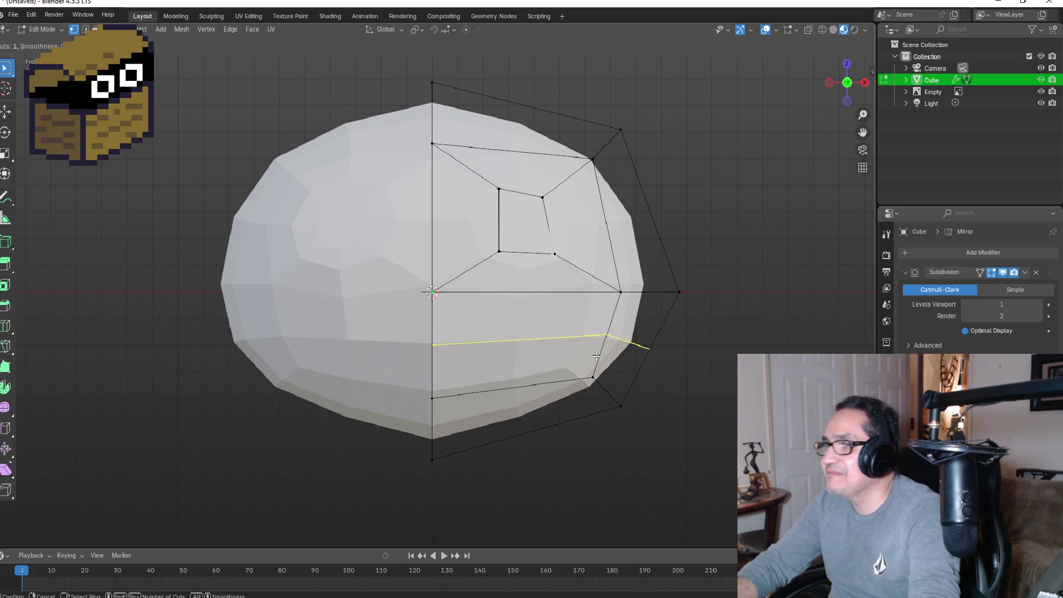
pyautogui.click(596, 356)
pyautogui.rightClick(723, 344)
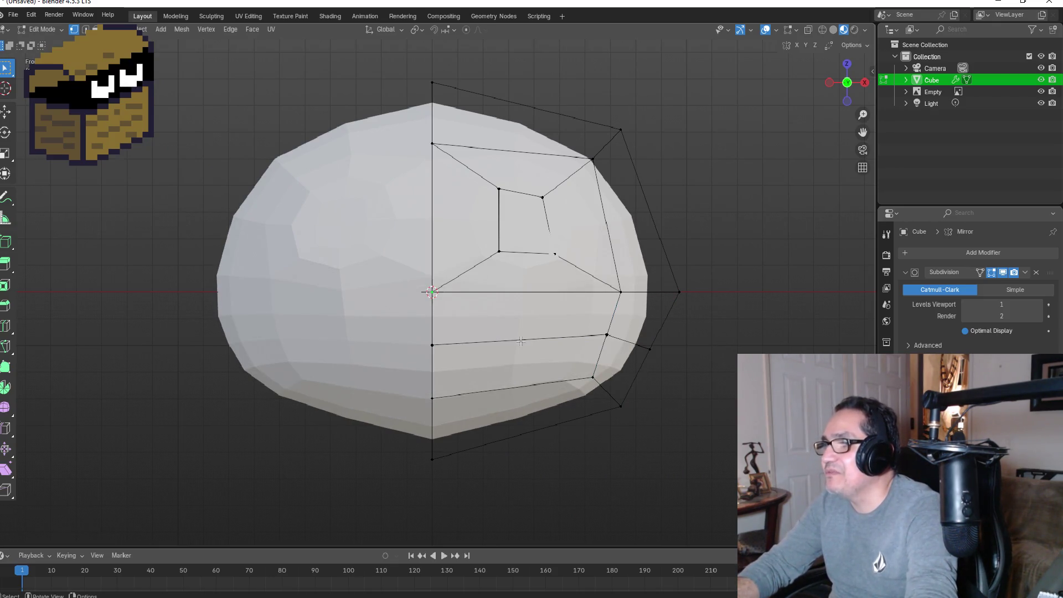
pyautogui.scroll(1, 446, 348)
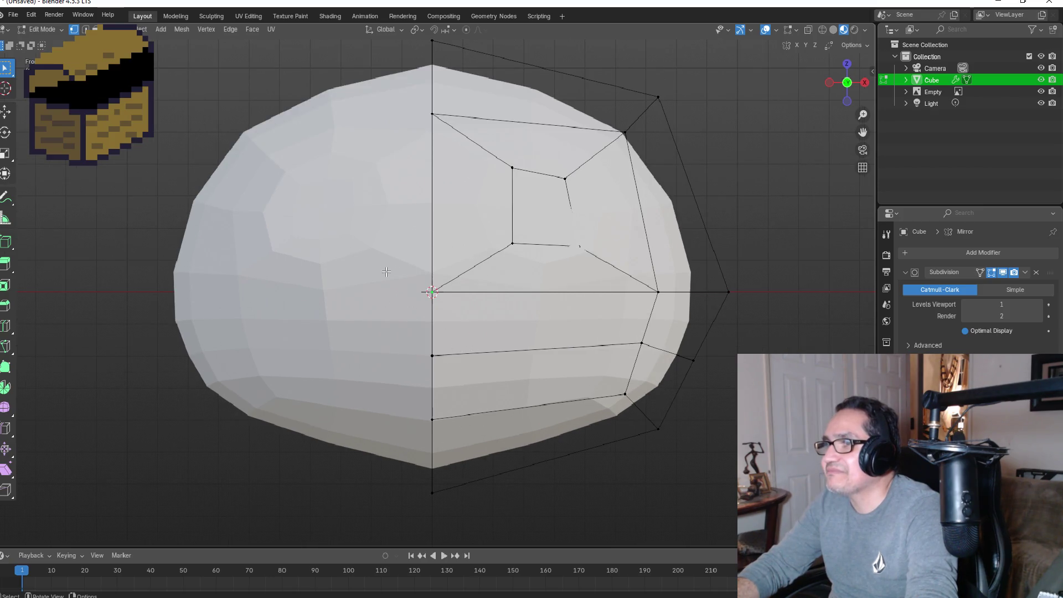
pyautogui.scroll(2, 435, 252)
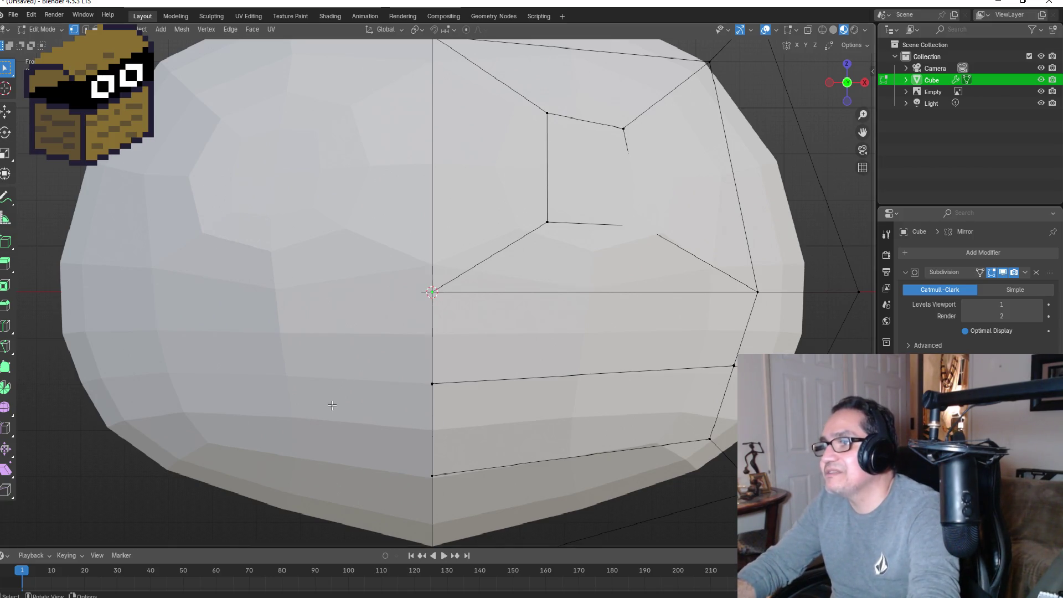
pyautogui.scroll(-3, 502, 319)
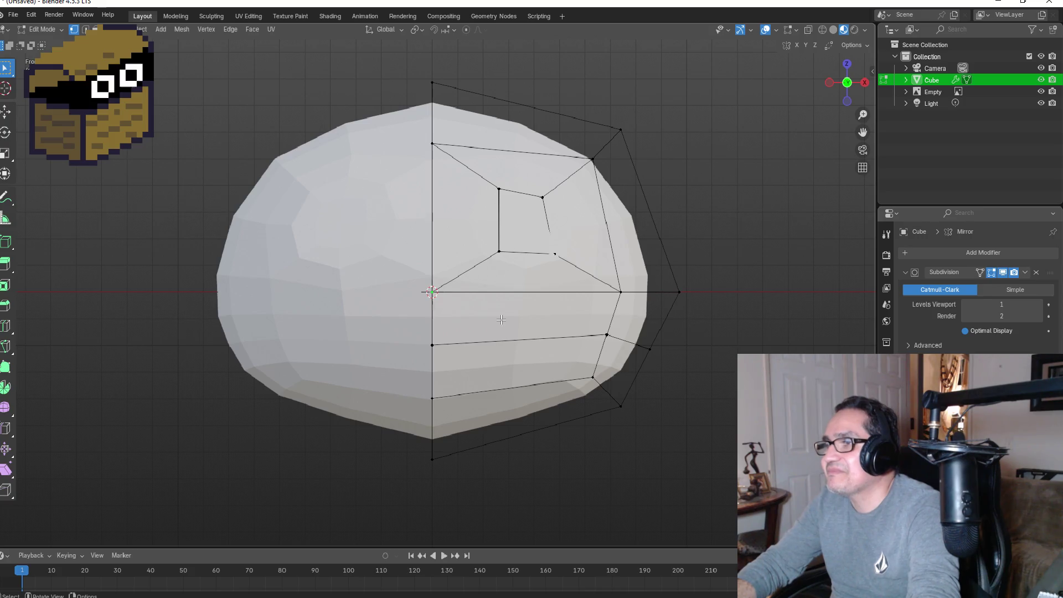
pyautogui.scroll(2, 501, 319)
pyautogui.moveTo(501, 319); pyautogui.dragTo(503, 259, button='middle')
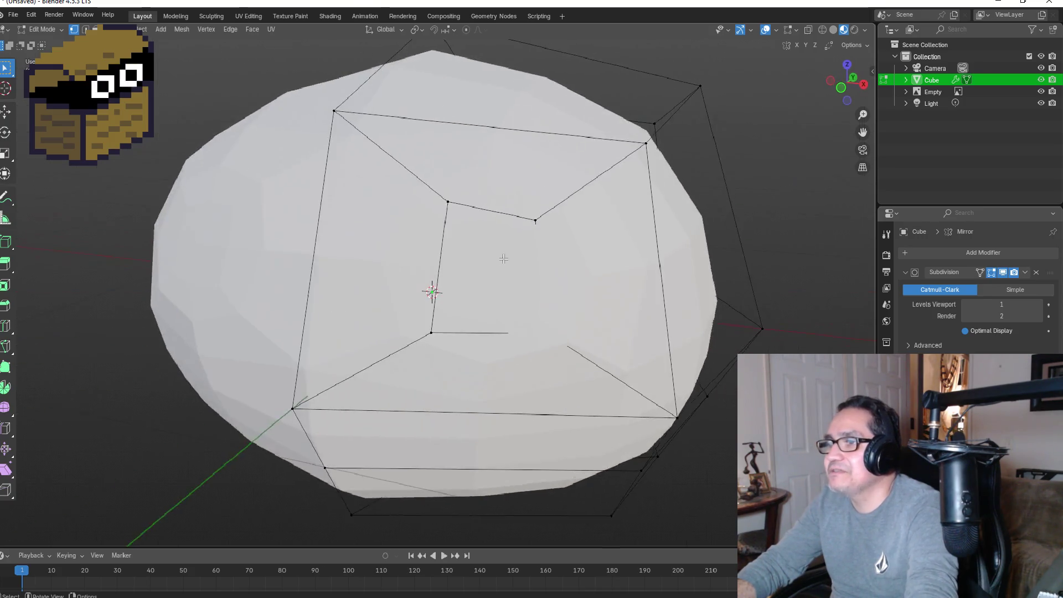
# Step: In front view, knife-cut from the vertical centre edge to the horizontal middle edge
pyautogui.press('KP_1')
pyautogui.scroll(2, 487, 210)
pyautogui.scroll(4, 447, 237)
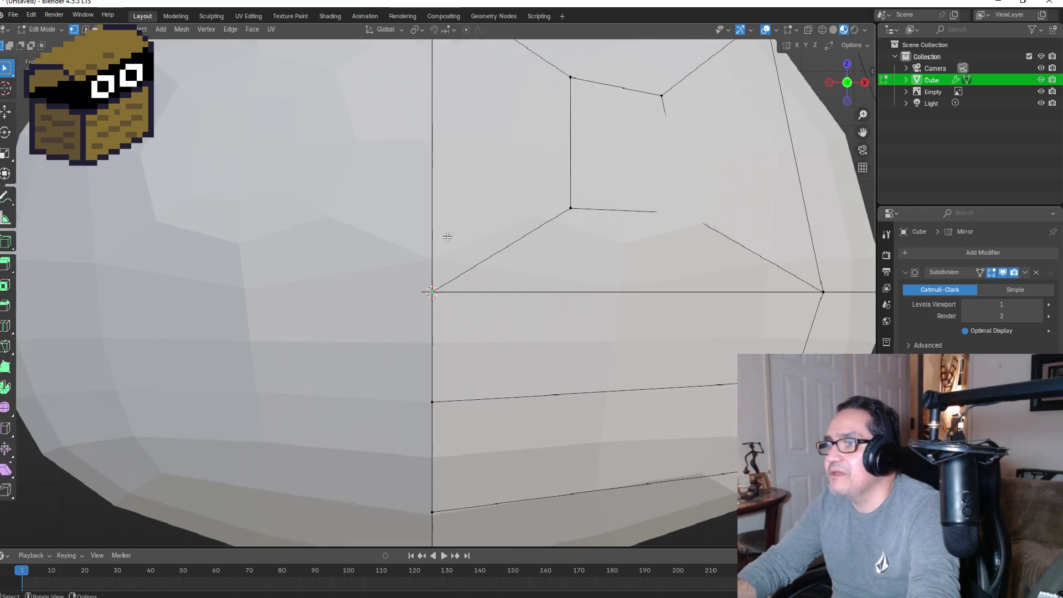
pyautogui.press('k')
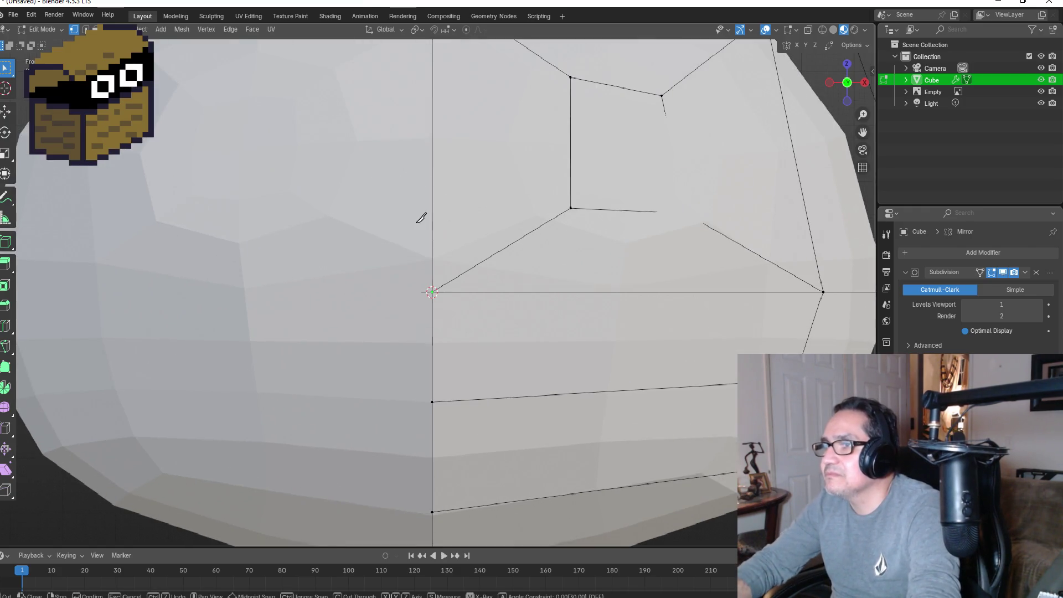
pyautogui.click(432, 221)
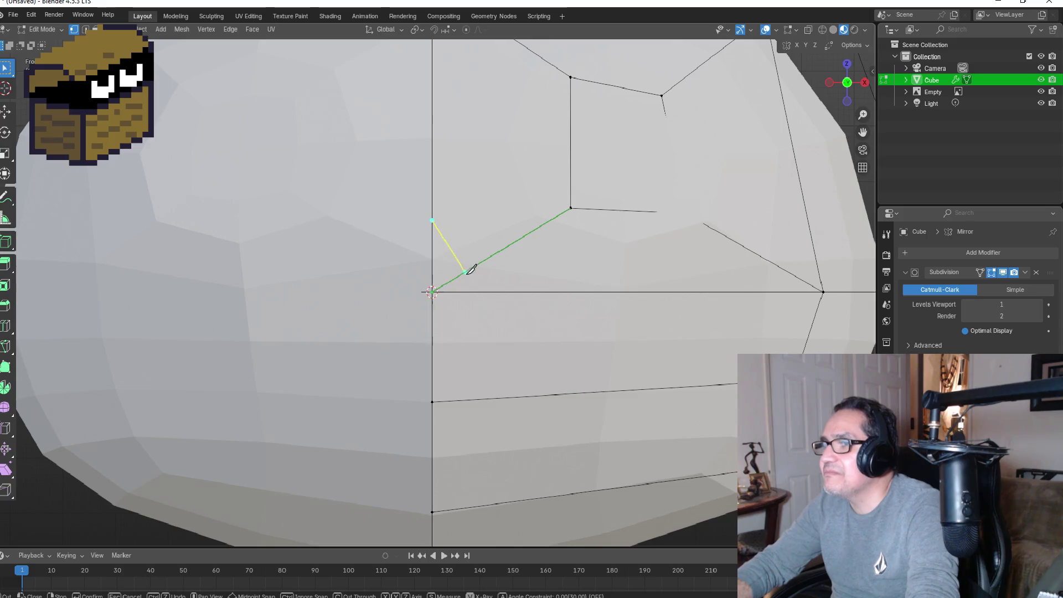
pyautogui.click(468, 290)
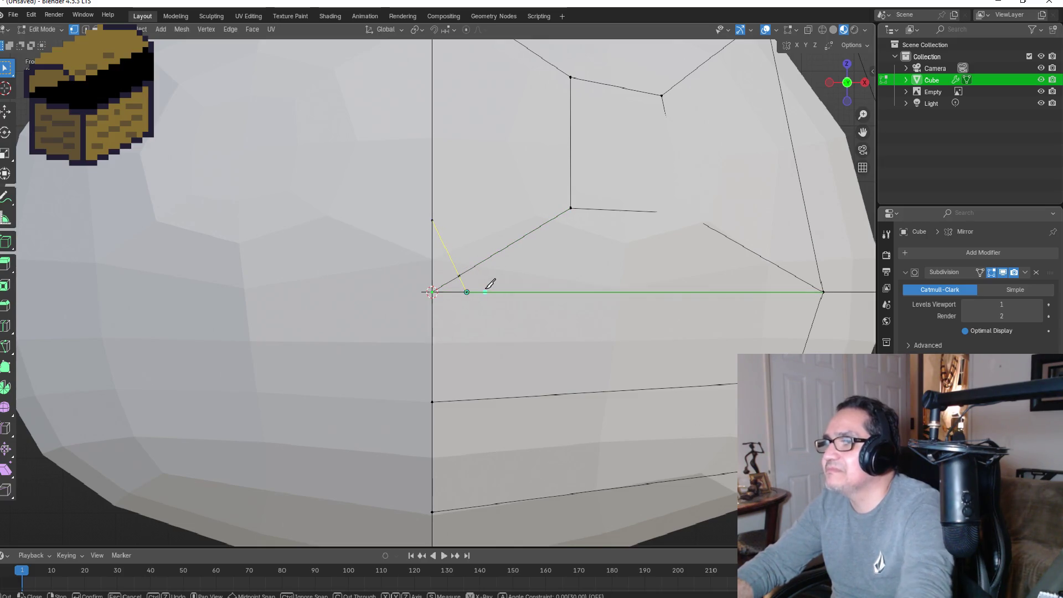
pyautogui.press('Return')
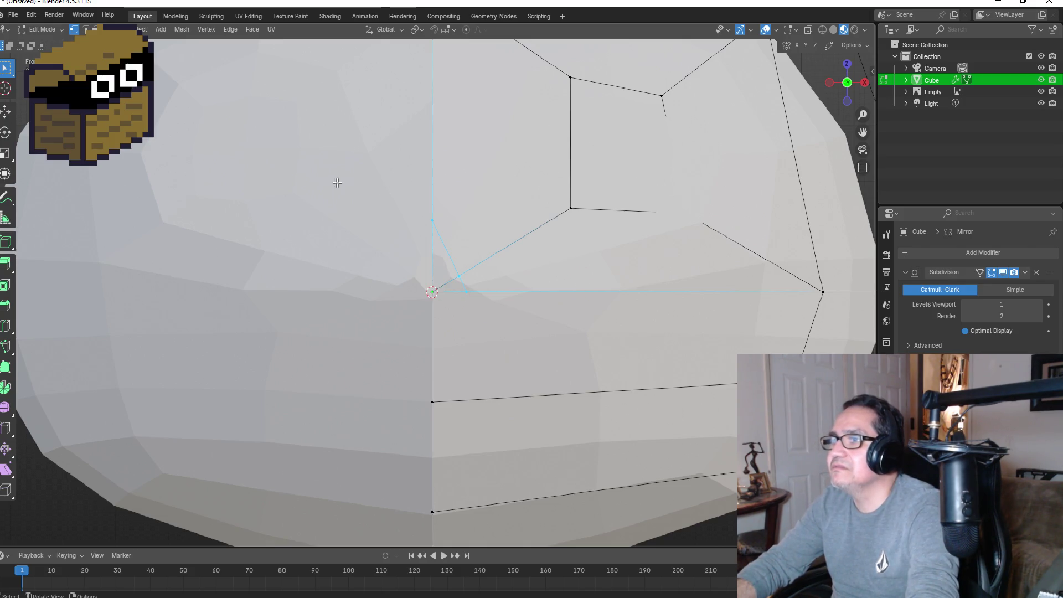
# Step: Select the new small triangular face at the front centre and view it from the side
pyautogui.click(94, 29)
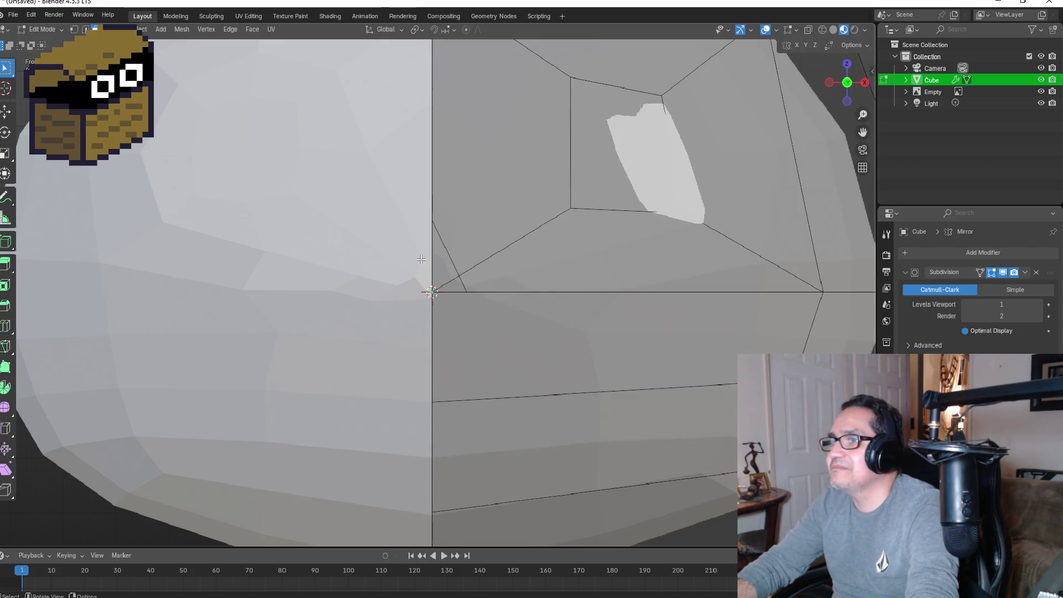
pyautogui.click(451, 281)
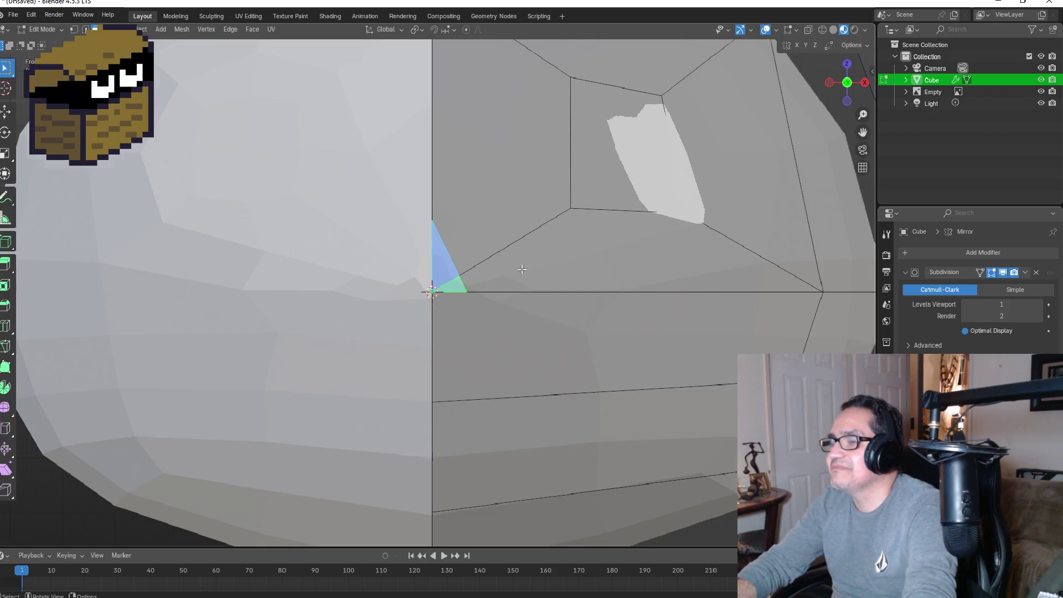
pyautogui.press('KP_3')
pyautogui.scroll(-3, 137, 286)
pyautogui.scroll(-2, 137, 286)
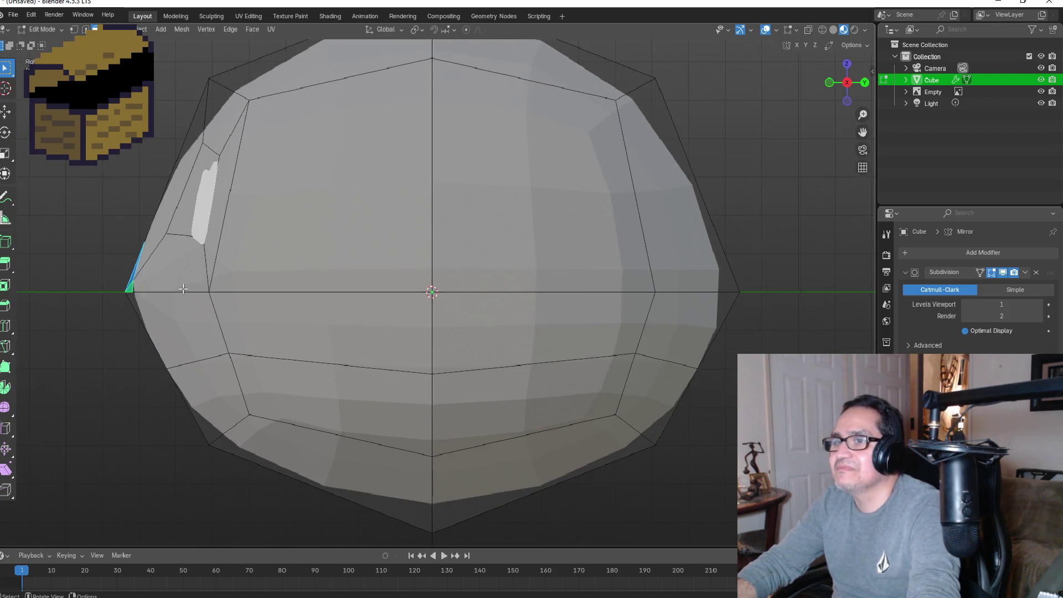
# Step: Extrude the triangular face outward as a nose and check it in Object Mode
pyautogui.press('e')
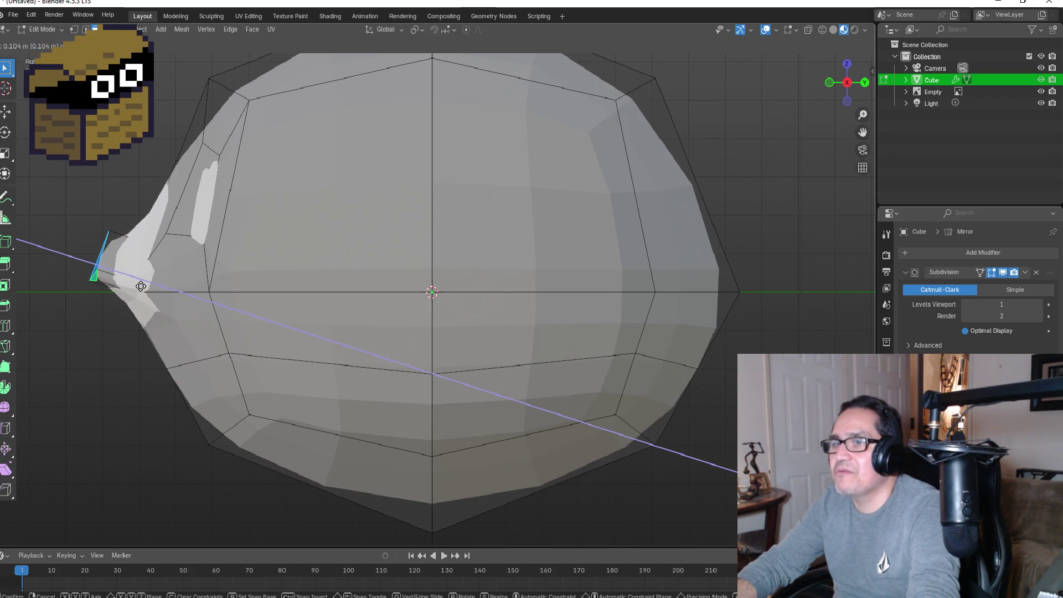
pyautogui.click(139, 285)
pyautogui.scroll(3, 190, 304)
pyautogui.moveTo(190, 304)
pyautogui.mouseDown(button='middle')
pyautogui.moveTo(422, 297)
pyautogui.moveTo(459, 323)
pyautogui.moveTo(438, 299)
pyautogui.moveTo(454, 310)
pyautogui.mouseUp(button='middle')
pyautogui.scroll(-3, 429, 296)
pyautogui.scroll(2, 459, 315)
pyautogui.press('Tab')
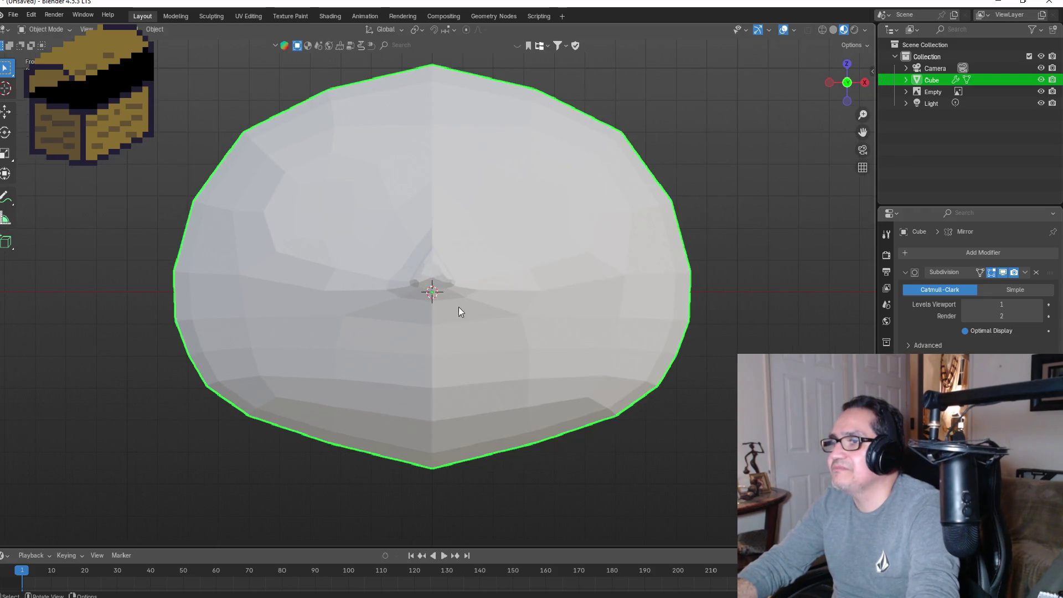
pyautogui.moveTo(470, 266)
pyautogui.mouseDown(button='middle')
pyautogui.moveTo(402, 287)
pyautogui.moveTo(457, 255)
pyautogui.moveTo(345, 268)
pyautogui.mouseUp(button='middle')
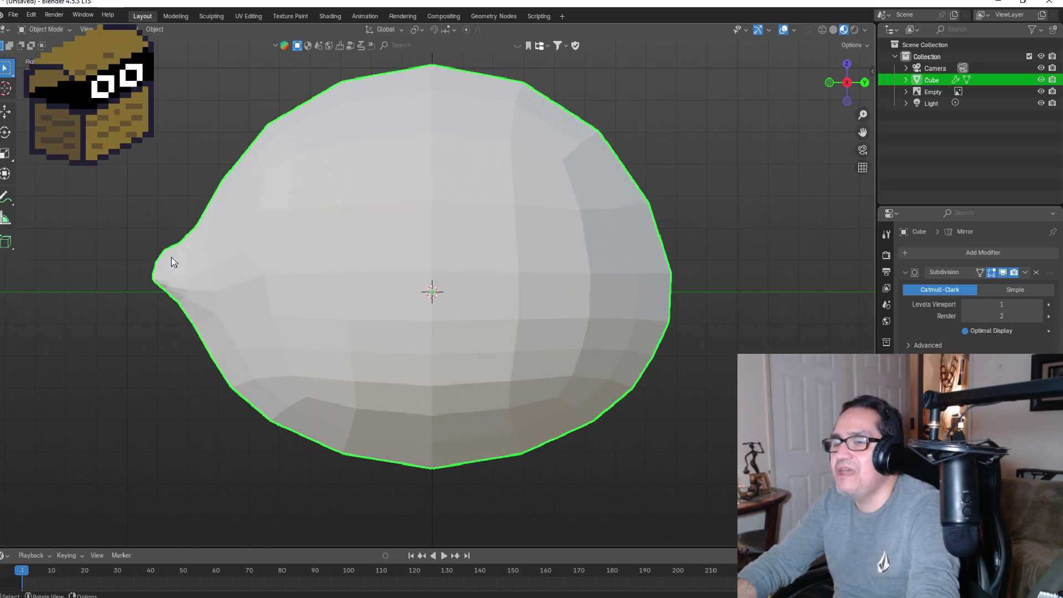
pyautogui.scroll(2, 138, 271)
# Step: Undo the extrusion and move the nose face outward again, then inspect it in Object Mode
pyautogui.press('Tab')
pyautogui.hotkey('ctrl', 'z')
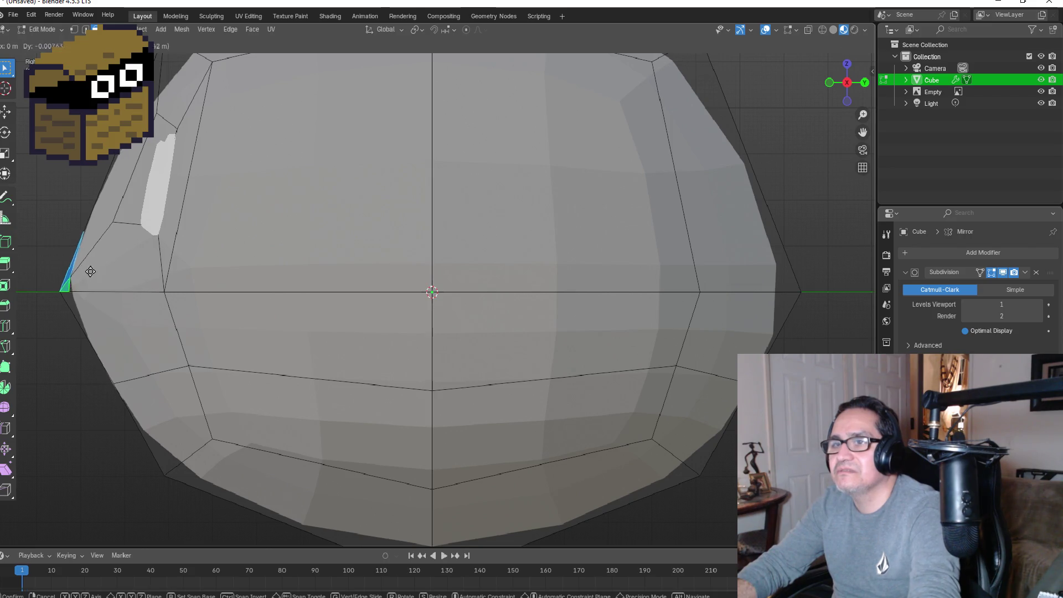
pyautogui.press('g')
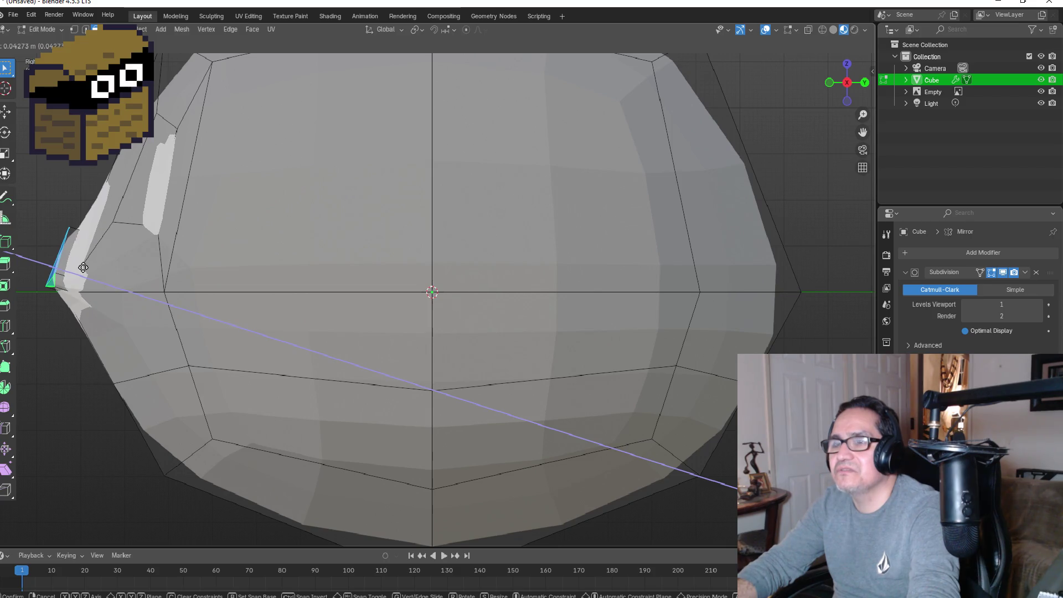
pyautogui.click(83, 268)
pyautogui.press('KP_1')
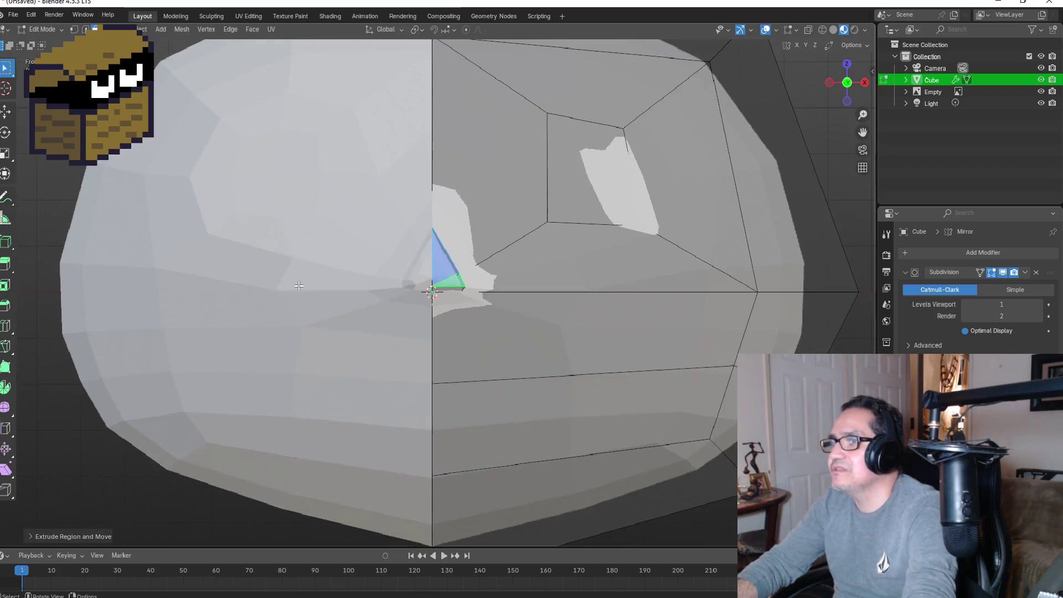
pyautogui.press('Tab')
pyautogui.scroll(5, 493, 370)
pyautogui.moveTo(493, 370)
pyautogui.mouseDown(button='middle')
pyautogui.moveTo(451, 368)
pyautogui.moveTo(421, 381)
pyautogui.moveTo(481, 354)
pyautogui.moveTo(390, 361)
pyautogui.moveTo(434, 371)
pyautogui.mouseUp(button='middle')
pyautogui.scroll(-8, 450, 368)
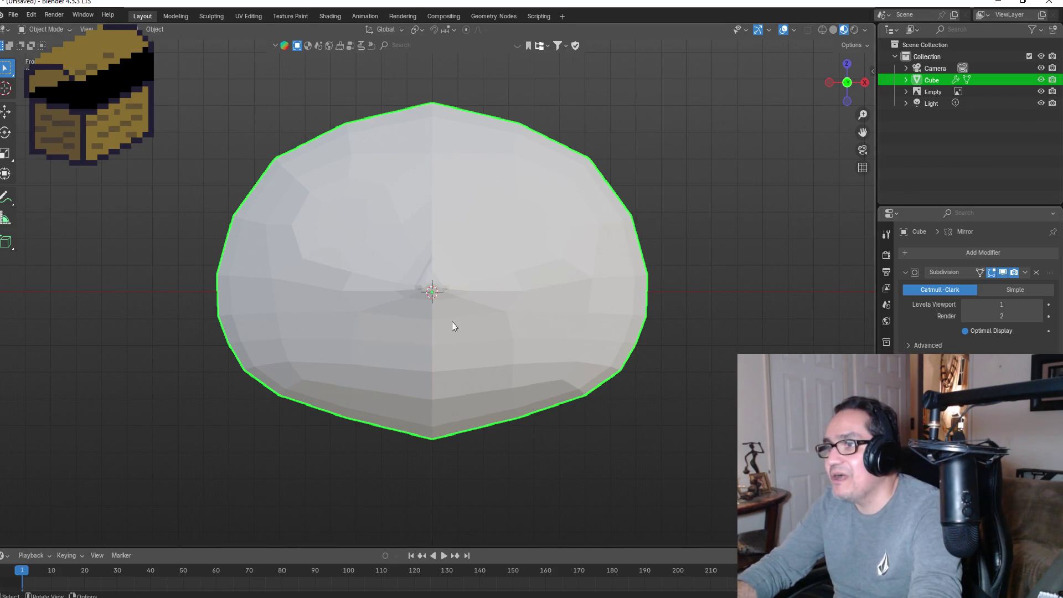
pyautogui.scroll(3, 386, 327)
pyautogui.scroll(-5, 493, 355)
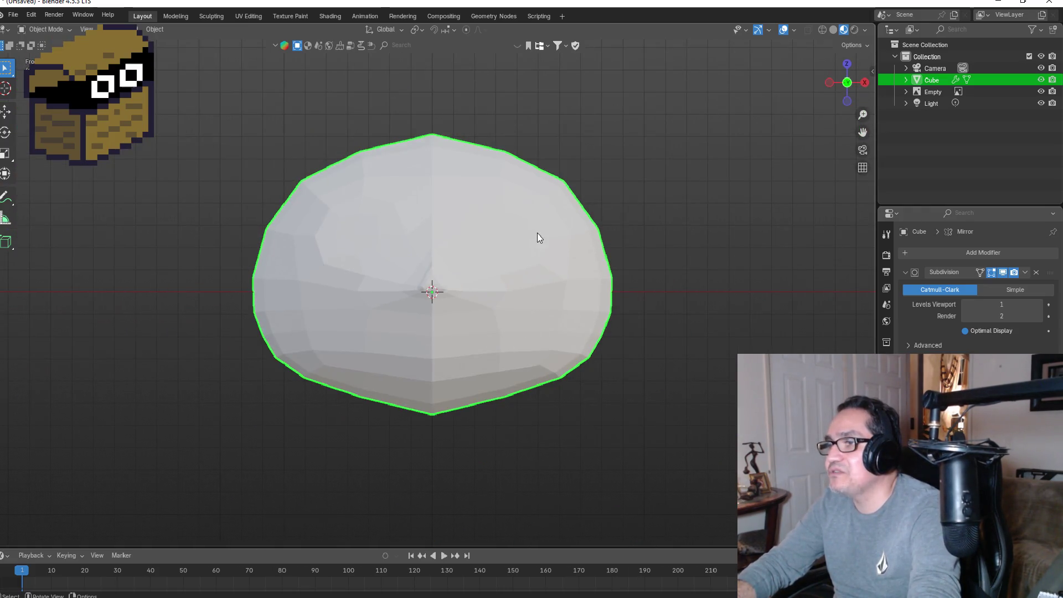
pyautogui.moveTo(537, 238)
pyautogui.mouseDown(button='middle')
pyautogui.moveTo(588, 199)
pyautogui.moveTo(501, 226)
pyautogui.moveTo(522, 228)
pyautogui.mouseUp(button='middle')
pyautogui.scroll(2, 507, 224)
pyautogui.scroll(2, 506, 224)
pyautogui.press('Tab')
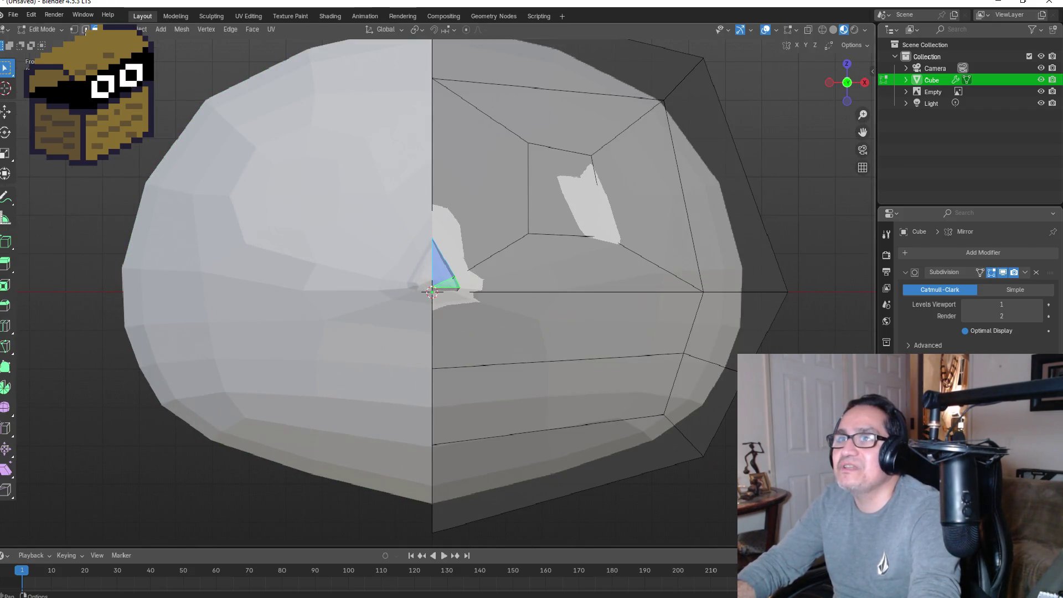
pyautogui.click(86, 30)
pyautogui.click(95, 29)
pyautogui.click(559, 188)
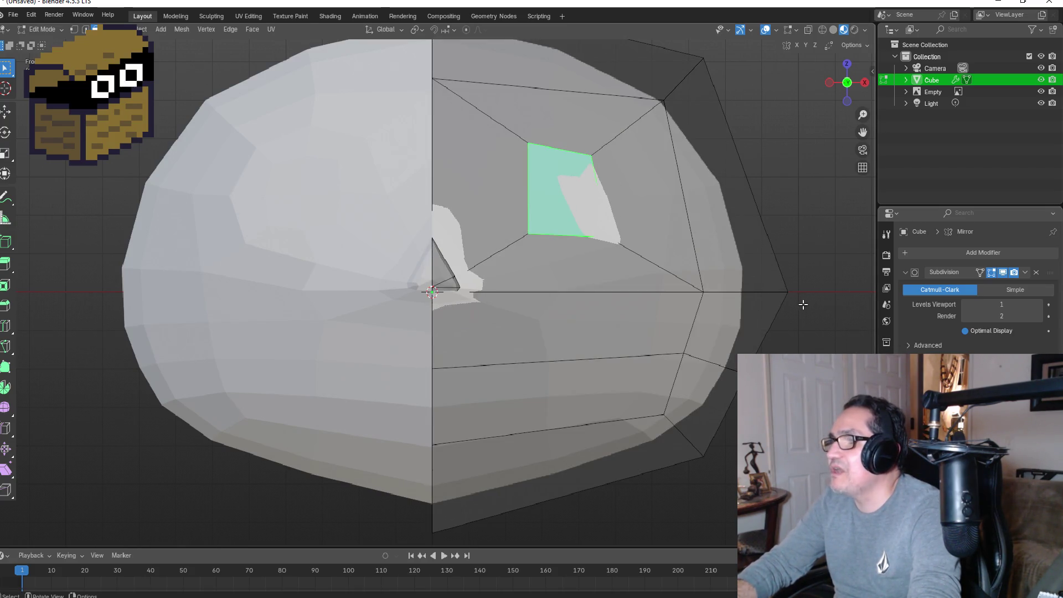
pyautogui.moveTo(629, 209); pyautogui.dragTo(582, 240, button='middle')
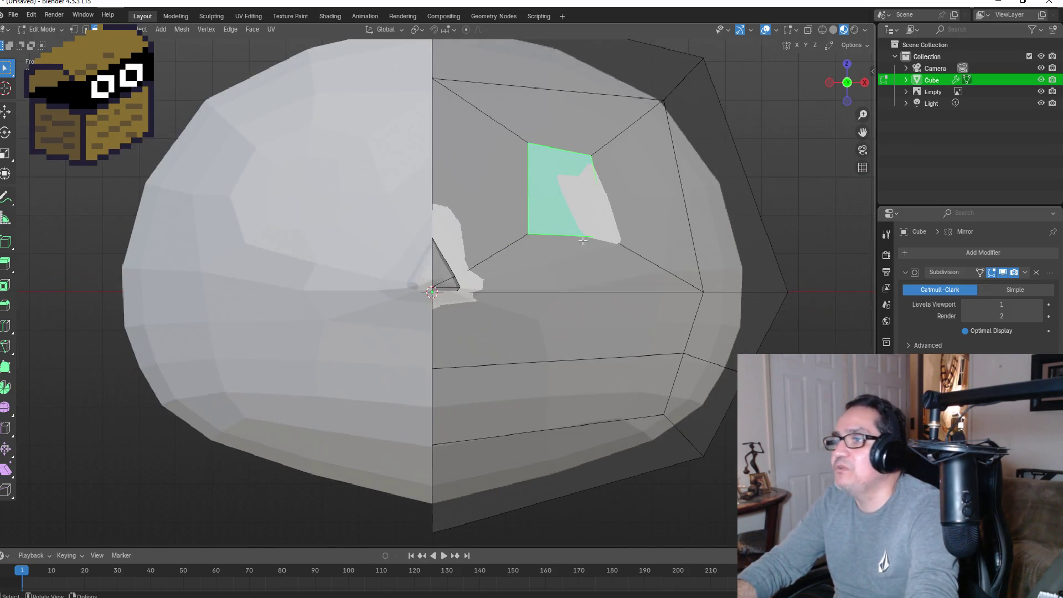
pyautogui.click(488, 204)
pyautogui.click(518, 266)
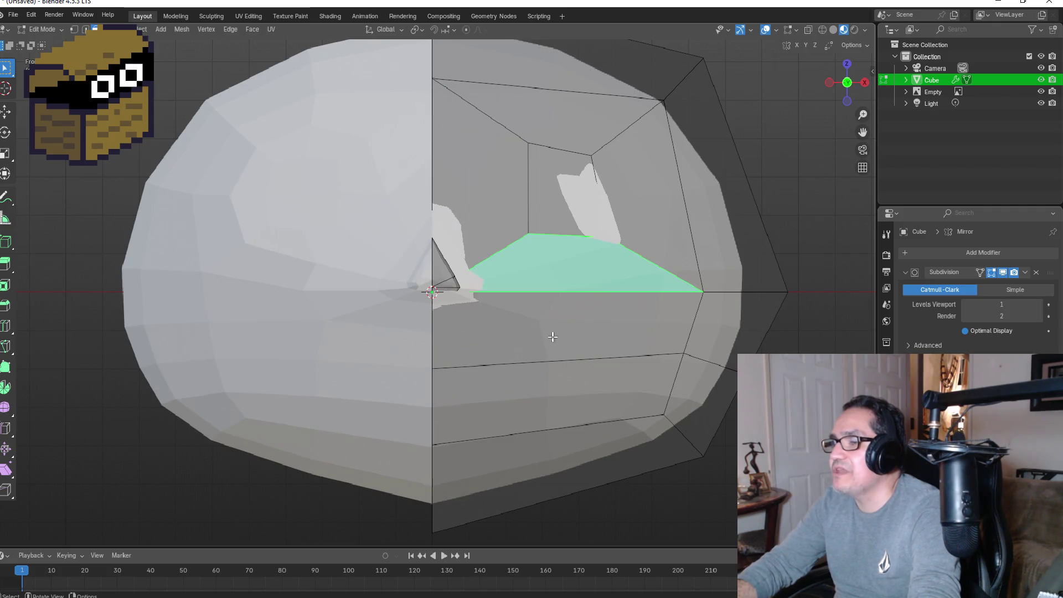
pyautogui.scroll(-4, 528, 348)
pyautogui.press('KP_Divide')
pyautogui.press('KP_Divide')
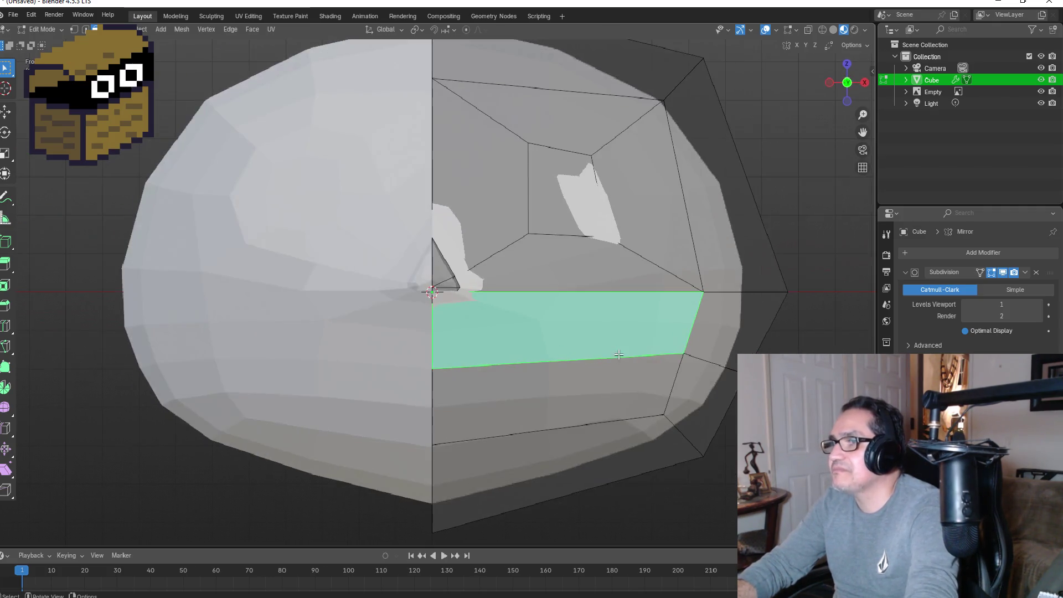
pyautogui.press('Tab')
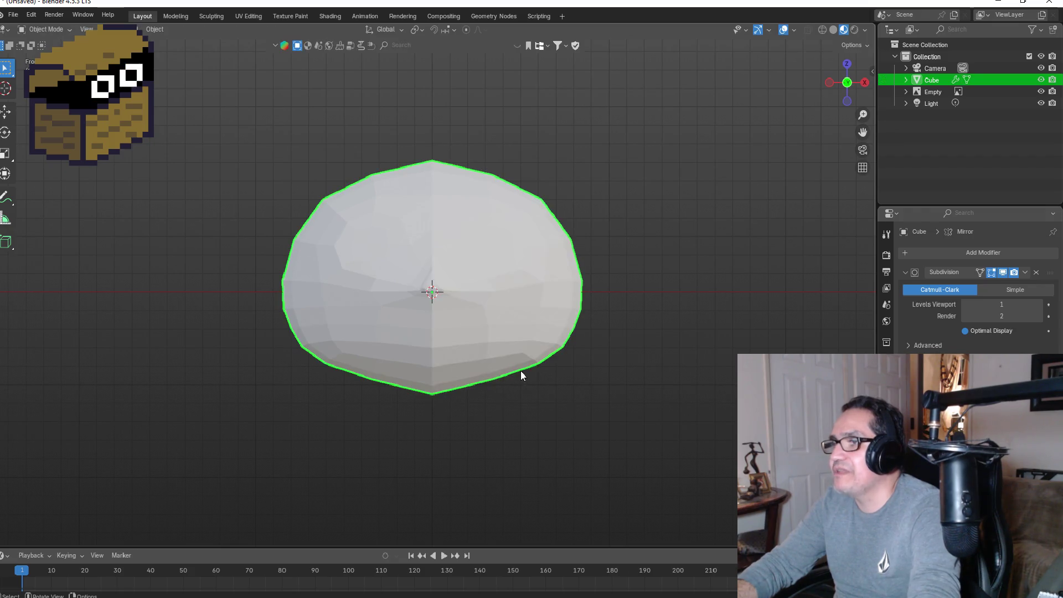
pyautogui.scroll(2, 481, 227)
pyautogui.scroll(-2, 505, 332)
pyautogui.scroll(2, 604, 233)
pyautogui.moveTo(604, 233)
pyautogui.keyDown('alt'); pyautogui.mouseDown(button='middle')
pyautogui.moveTo(656, 248)
pyautogui.moveTo(554, 267)
pyautogui.moveTo(610, 281)
pyautogui.moveTo(573, 298)
pyautogui.moveTo(663, 299)
pyautogui.mouseUp(button='middle'); pyautogui.keyUp('alt')
pyautogui.press('Tab')
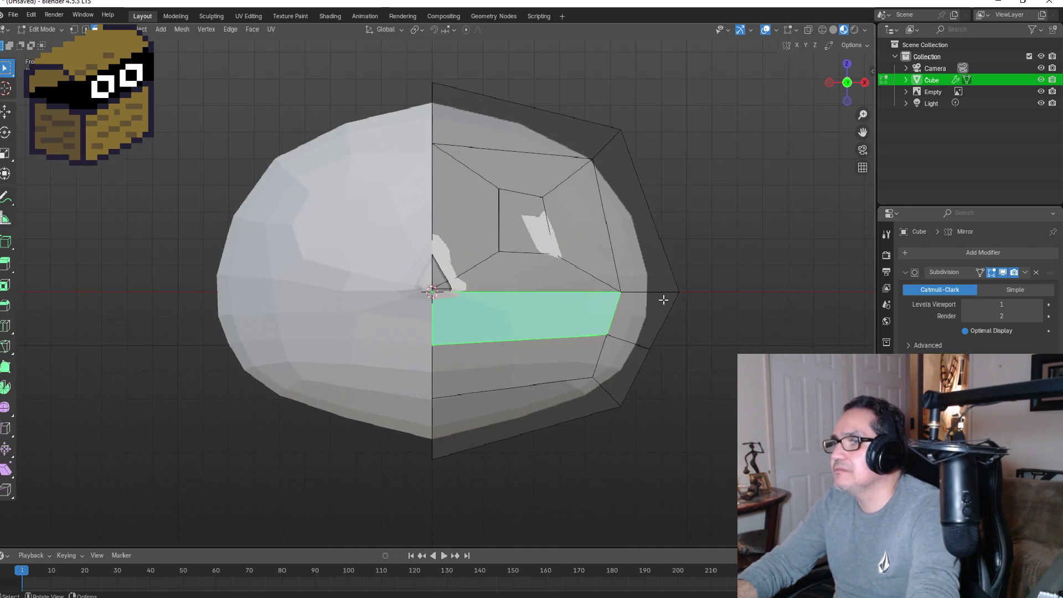
pyautogui.keyDown('alt'); pyautogui.moveTo(689, 266); pyautogui.dragTo(655, 271, button='middle'); pyautogui.keyUp('alt')
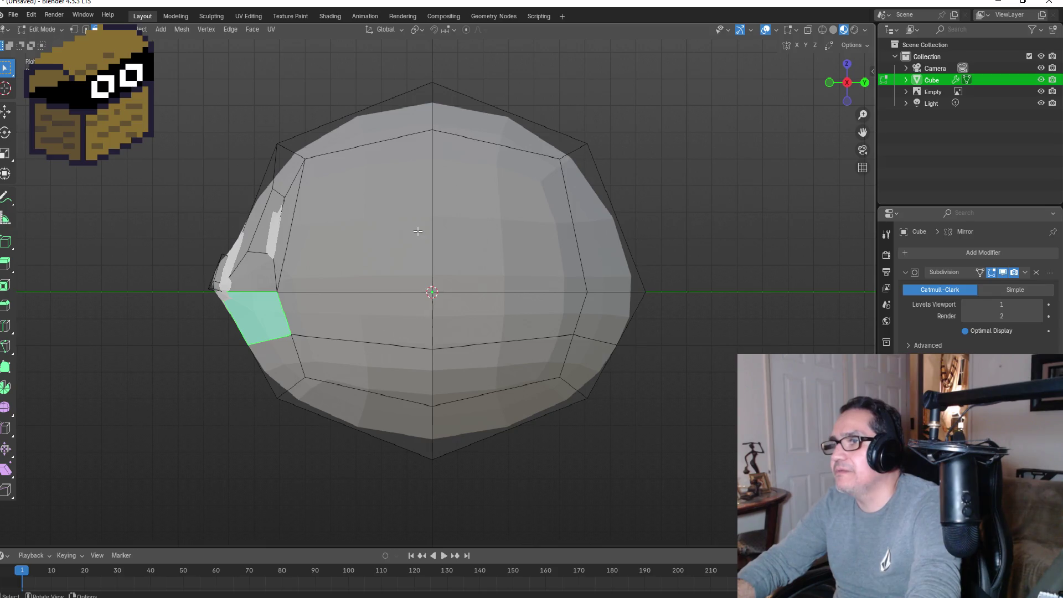
# Step: Select the large upper face on the head's side and inset it
pyautogui.click(395, 214)
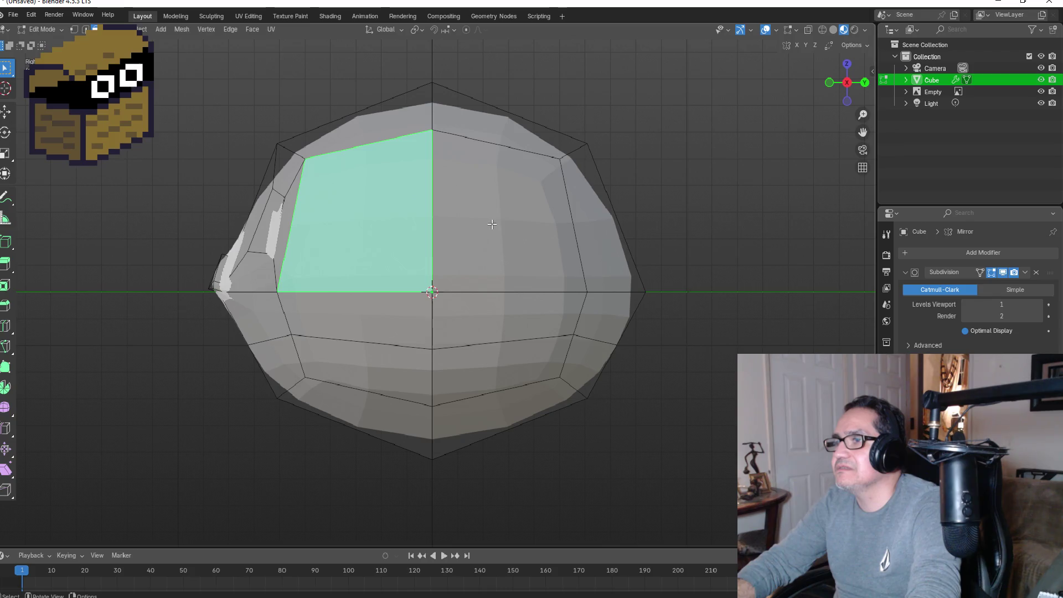
pyautogui.press('KP_1')
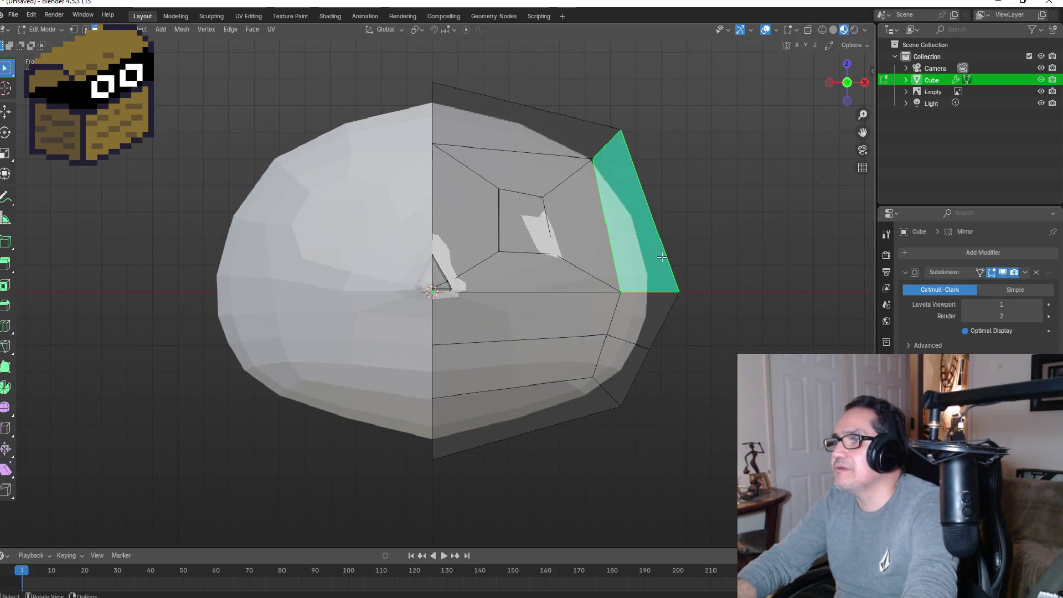
pyautogui.press('KP_3')
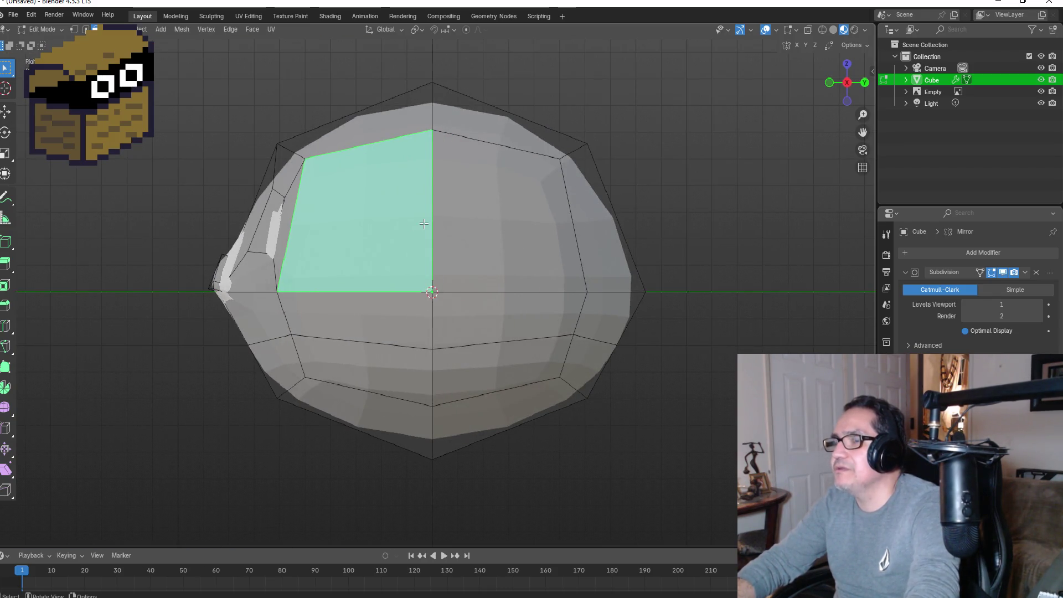
pyautogui.press('i')
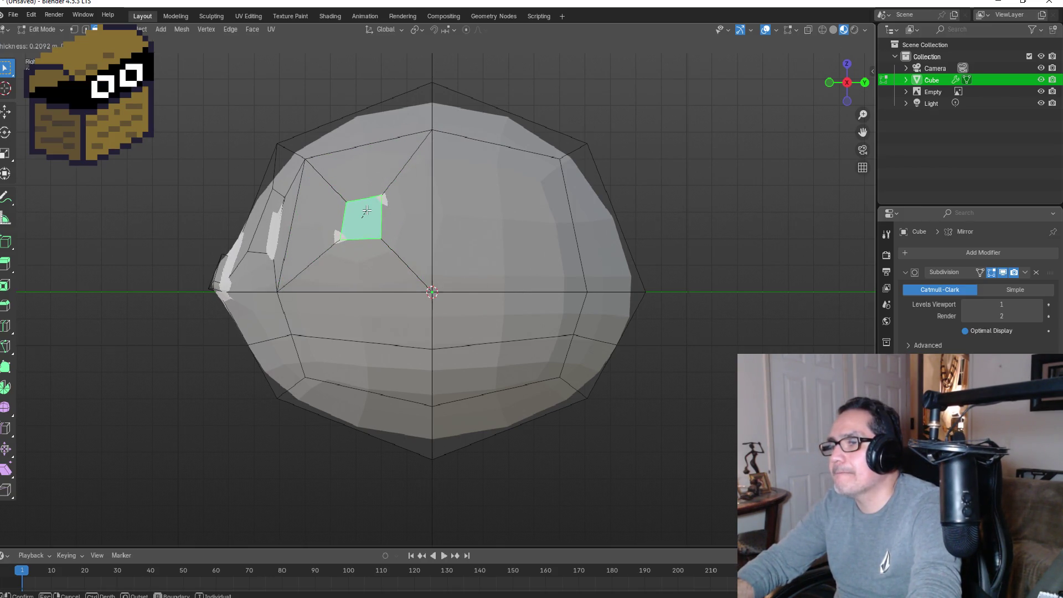
pyautogui.click(367, 210)
# Step: Extrude the inset face outward along the X axis into a pointed ear
pyautogui.press('KP_1')
pyautogui.press('e')
pyautogui.press('x')
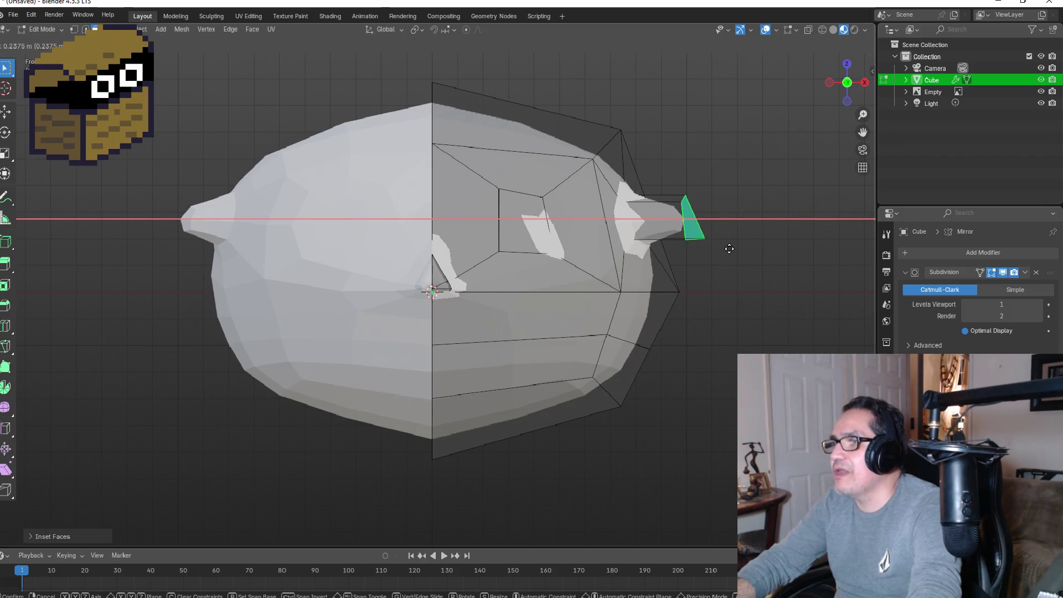
pyautogui.click(762, 250)
pyautogui.moveTo(763, 250)
pyautogui.mouseDown(button='middle')
pyautogui.moveTo(716, 240)
pyautogui.moveTo(660, 263)
pyautogui.mouseUp(button='middle')
pyautogui.press('KP_1')
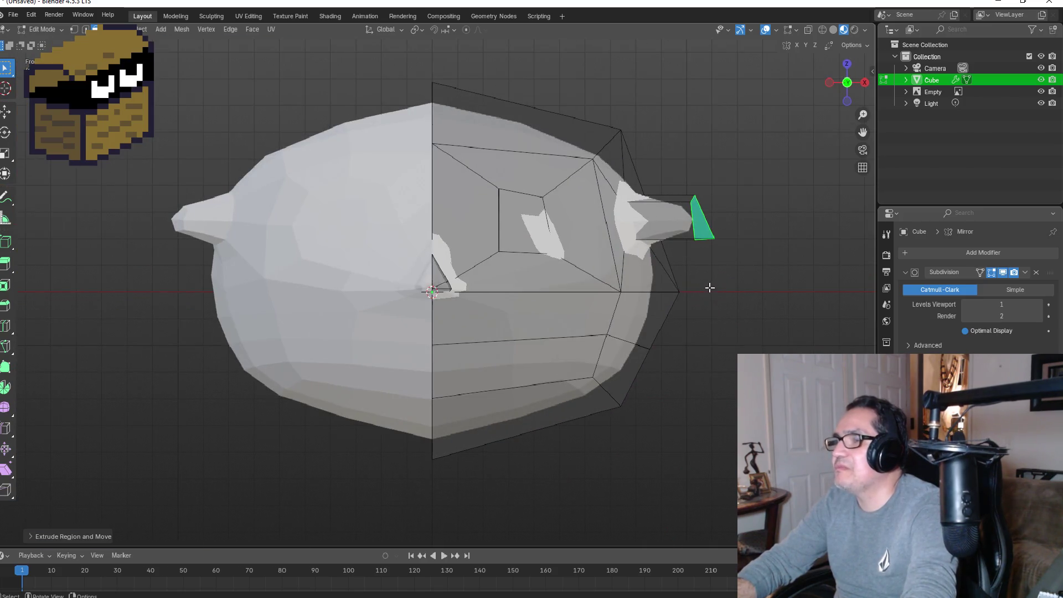
pyautogui.moveTo(740, 283)
pyautogui.mouseDown(button='middle')
pyautogui.moveTo(662, 290)
pyautogui.moveTo(681, 313)
pyautogui.mouseUp(button='middle')
pyautogui.press('KP_1')
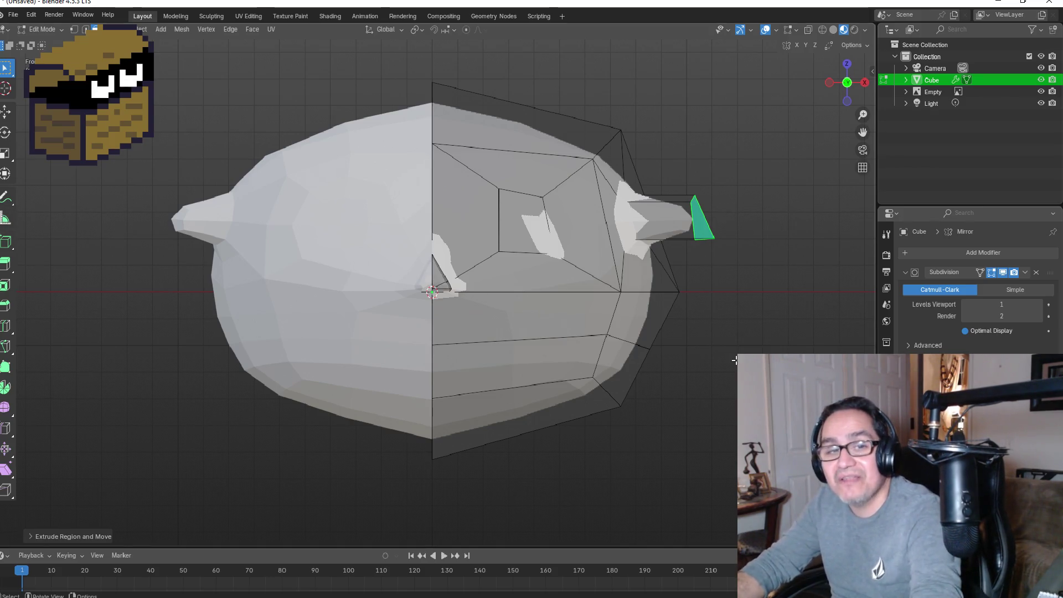
# Step: Switch the mesh selection mode to vertices
pyautogui.scroll(2, 779, 237)
pyautogui.scroll(-3, 790, 240)
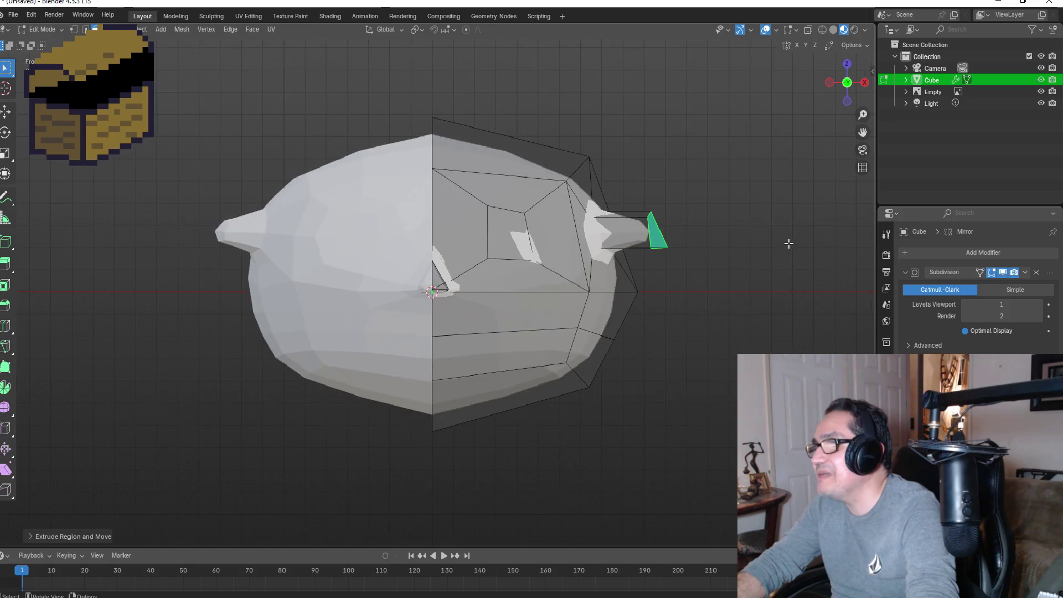
pyautogui.click(74, 29)
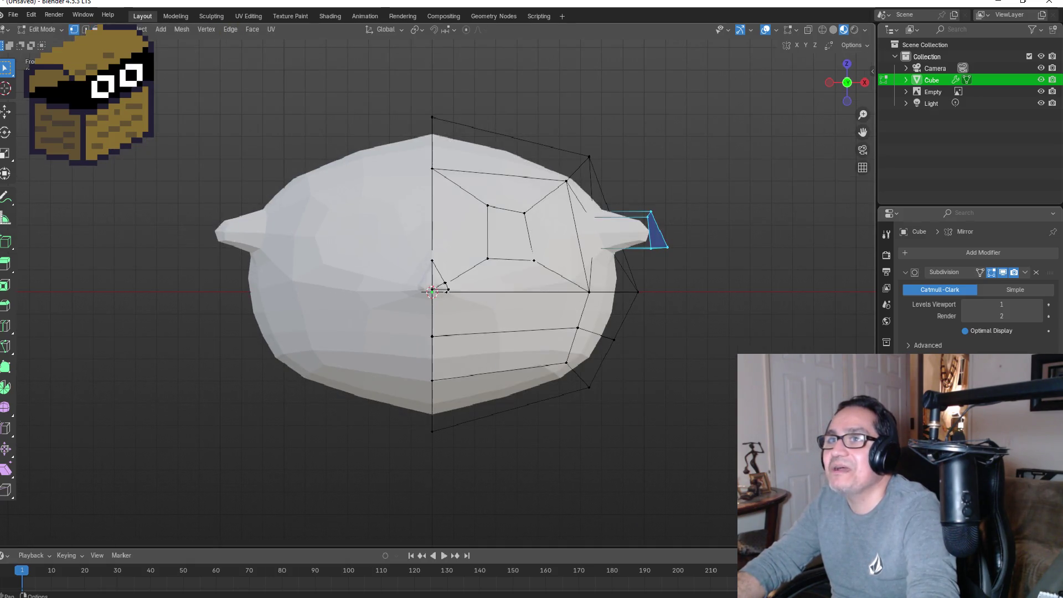
# Step: Raise the ear tip's top vertex and pull its two lower vertices down and inward
pyautogui.click(656, 215)
pyautogui.press('g')
pyautogui.click(663, 183)
pyautogui.moveTo(643, 225); pyautogui.dragTo(702, 284)
pyautogui.press('g')
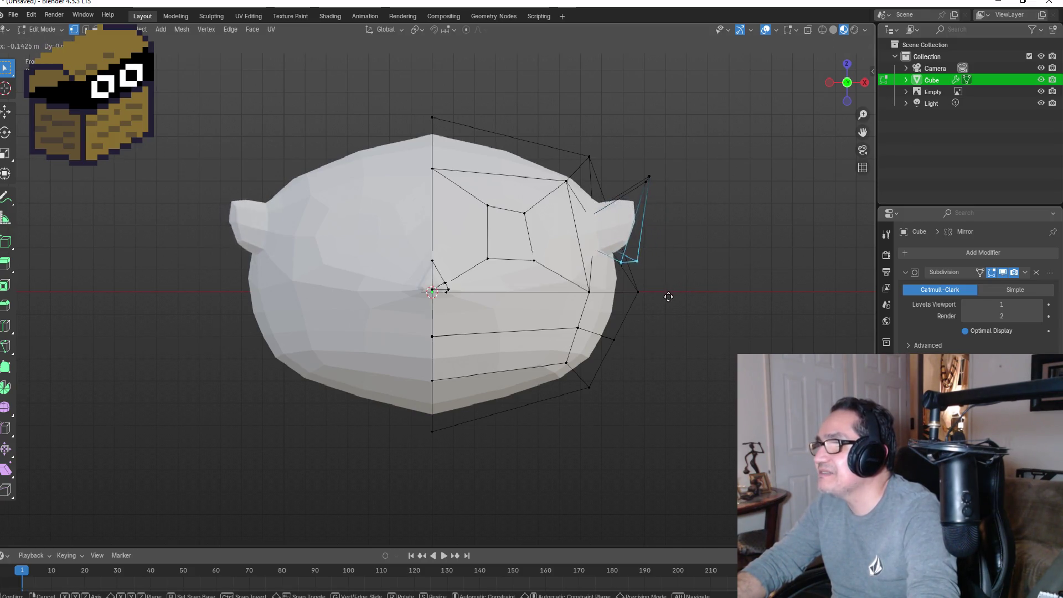
pyautogui.click(681, 313)
pyautogui.moveTo(625, 155); pyautogui.dragTo(665, 220)
pyautogui.press('g')
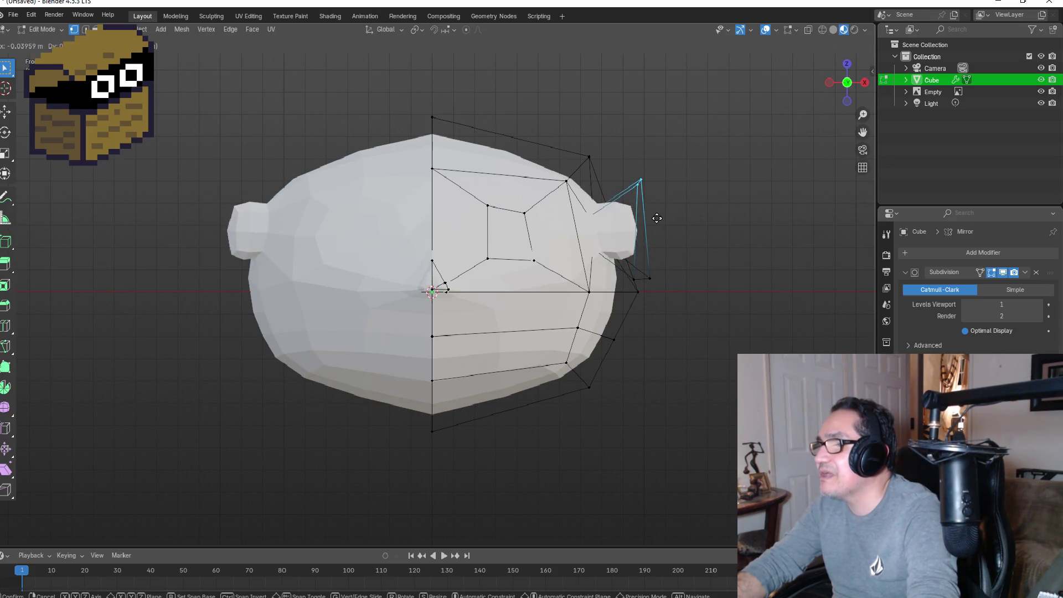
pyautogui.click(638, 218)
# Step: From a side view, reposition the ear's top vertex and shift a lower vertex right
pyautogui.moveTo(719, 217); pyautogui.dragTo(608, 230, button='middle')
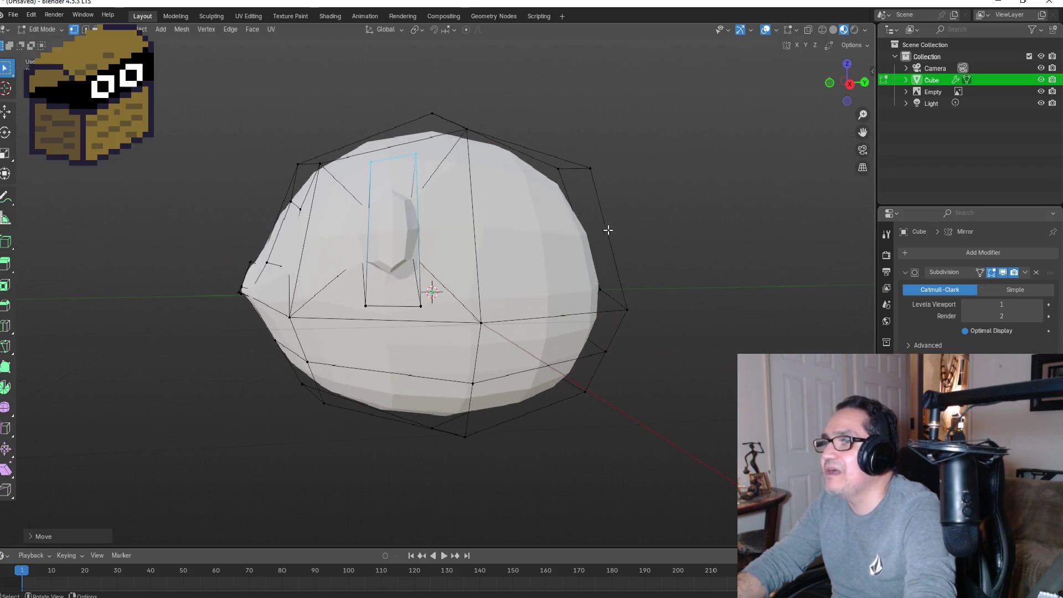
pyautogui.press('g')
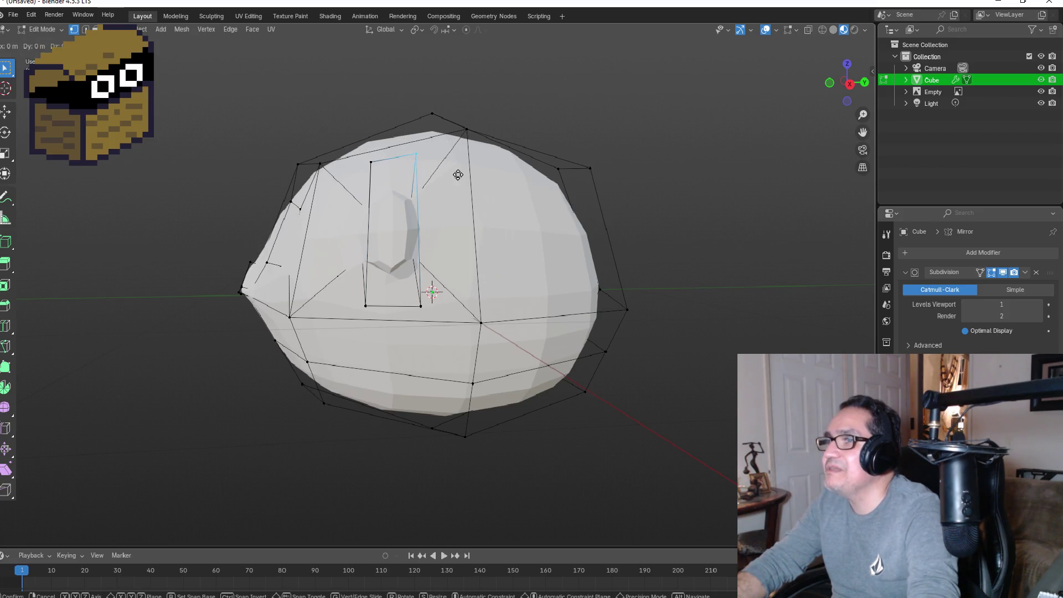
pyautogui.click(510, 179)
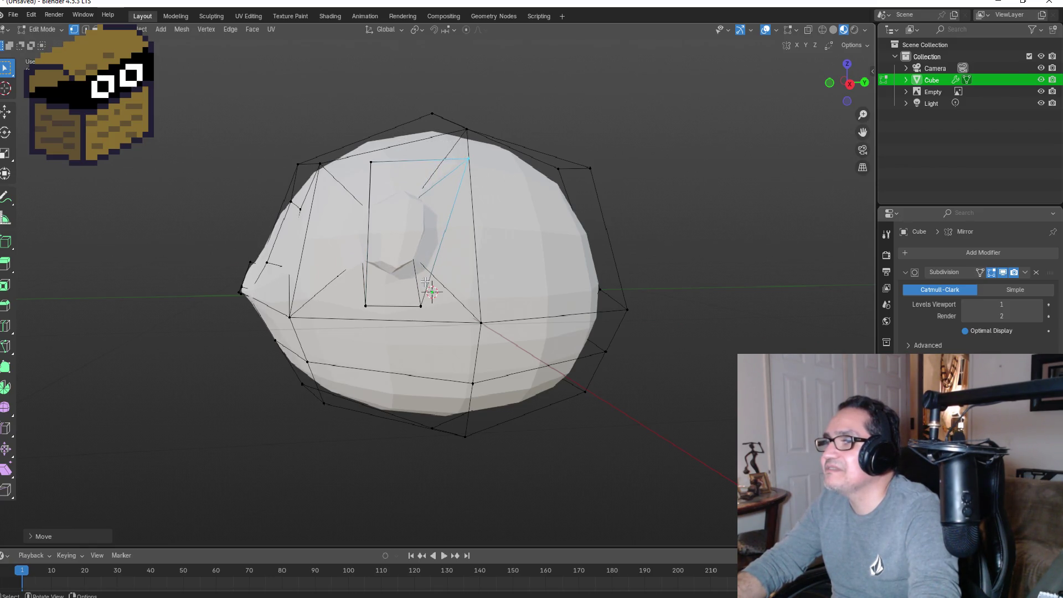
pyautogui.click(418, 304)
pyautogui.press('g')
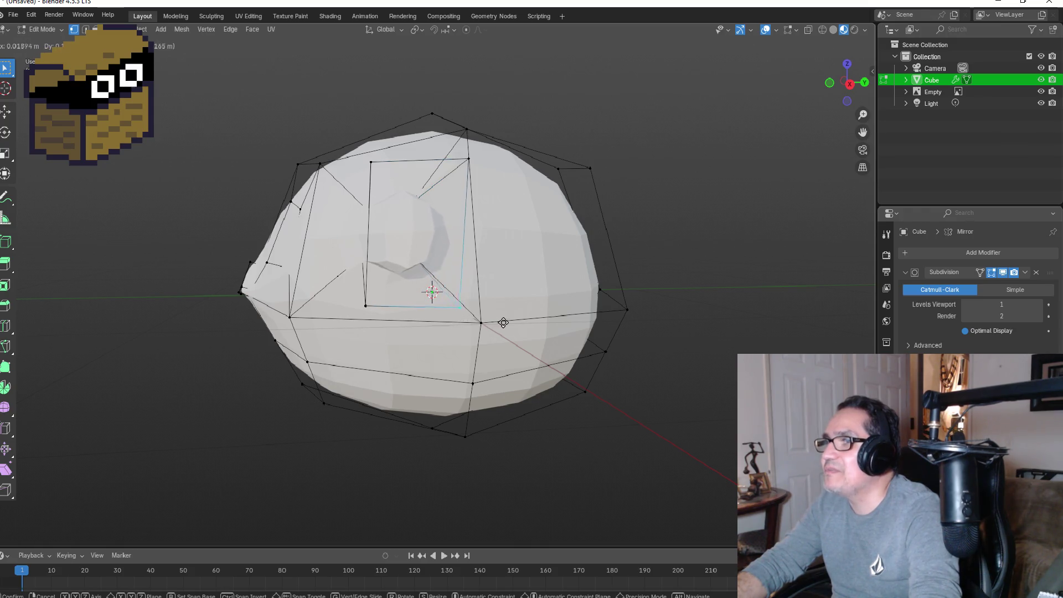
pyautogui.click(508, 324)
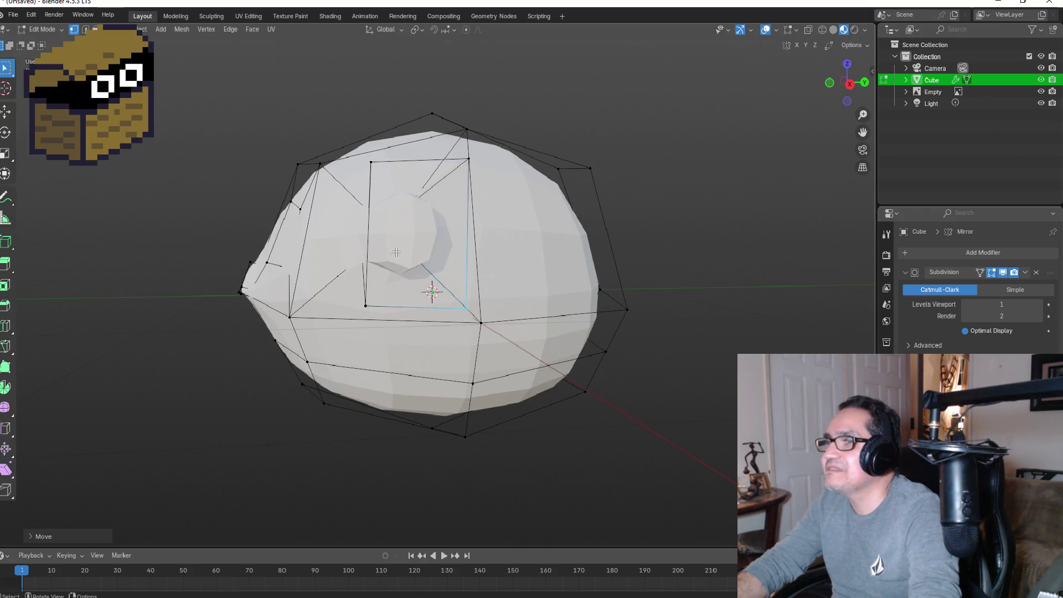
# Step: Move the ear's lower corner vertex downward and check the rounded ear from the front
pyautogui.click(379, 171)
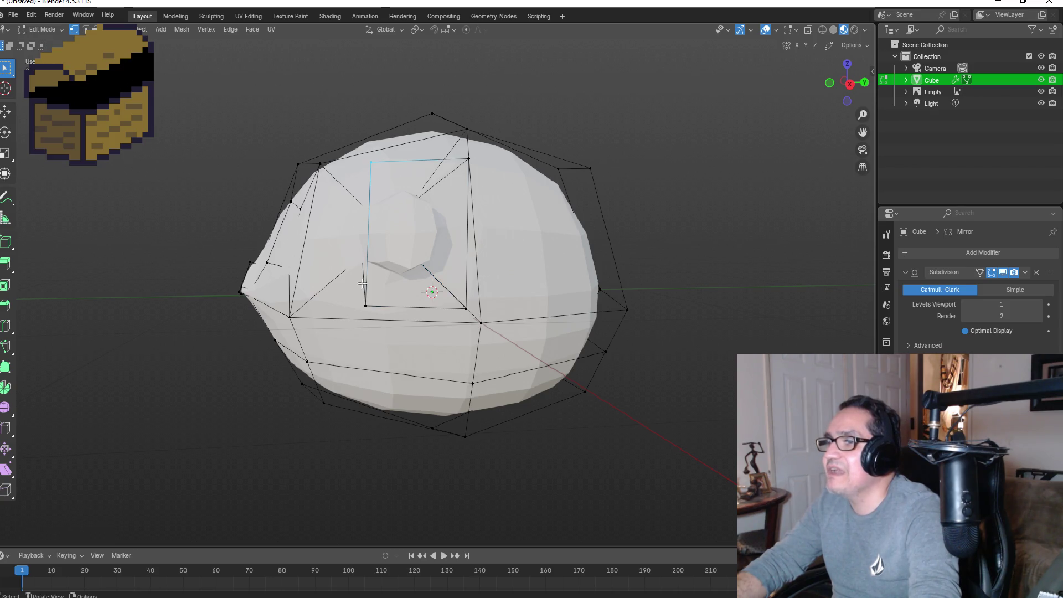
pyautogui.click(375, 308)
pyautogui.press('g')
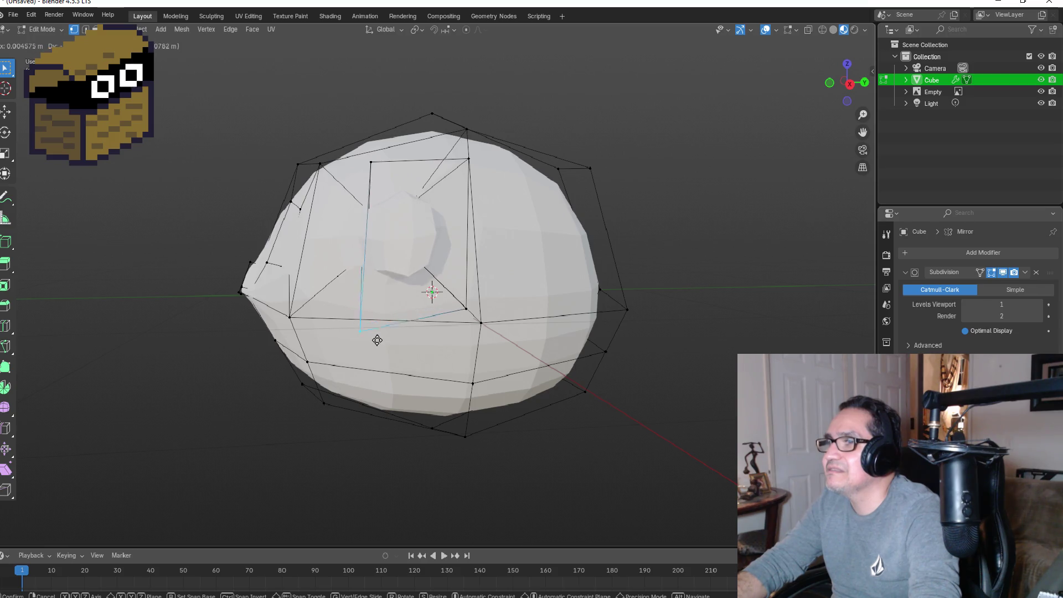
pyautogui.click(380, 339)
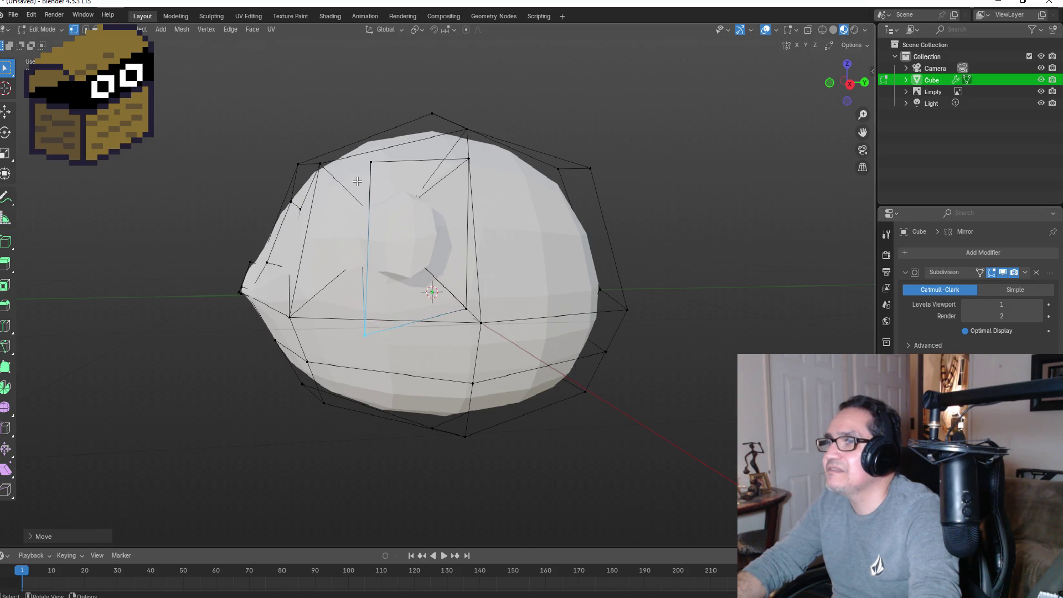
pyautogui.click(392, 173)
pyautogui.press('KP_1')
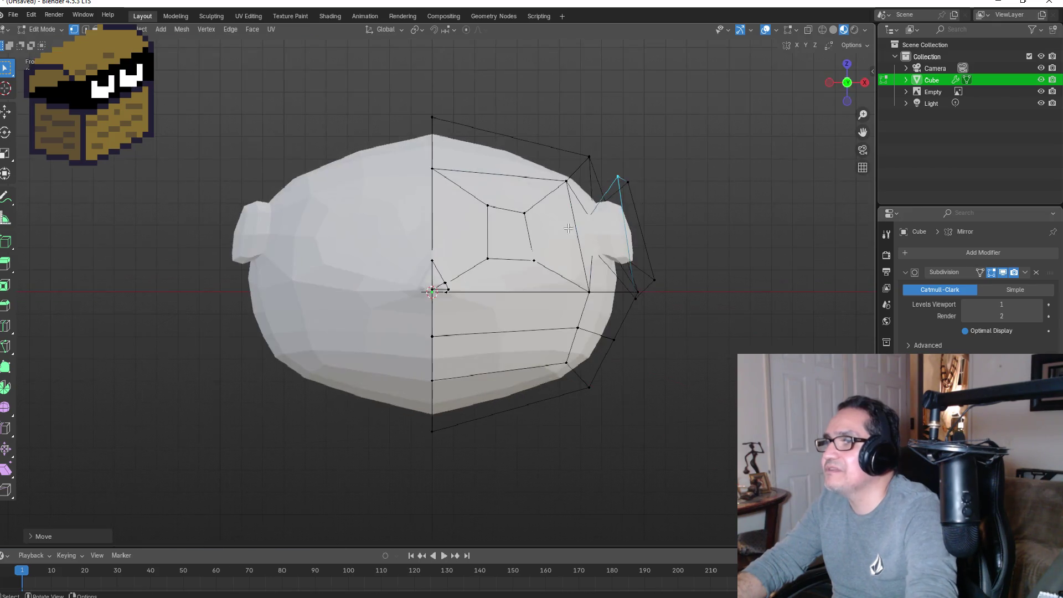
pyautogui.click(733, 244)
pyautogui.moveTo(736, 247)
pyautogui.mouseDown(button='middle')
pyautogui.moveTo(686, 261)
pyautogui.moveTo(683, 244)
pyautogui.mouseUp(button='middle')
pyautogui.press('KP_1')
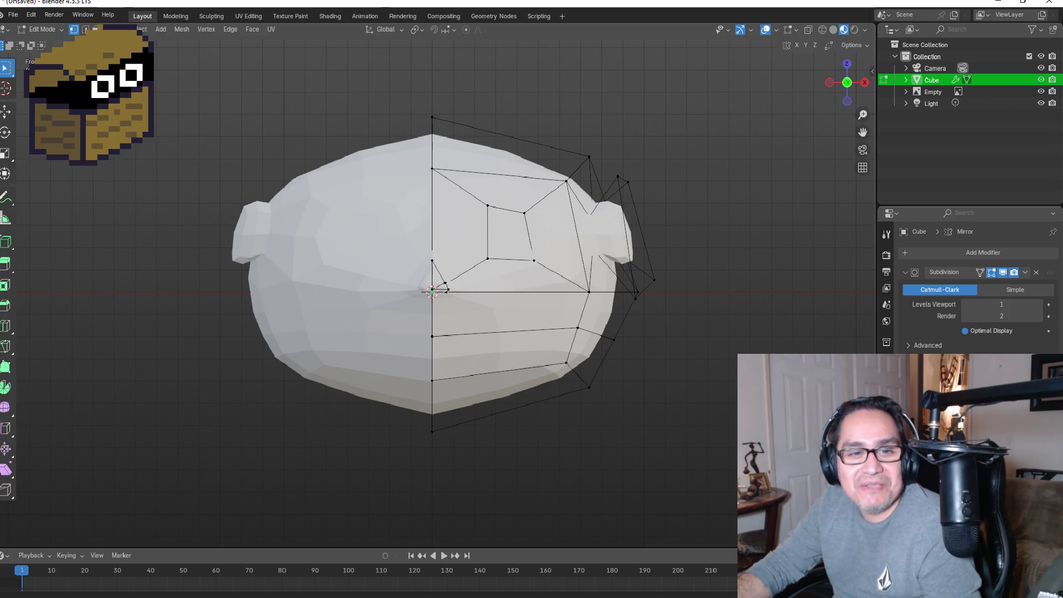
pyautogui.moveTo(731, 237)
pyautogui.mouseDown(button='middle')
pyautogui.moveTo(719, 251)
pyautogui.moveTo(641, 256)
pyautogui.moveTo(595, 274)
pyautogui.mouseUp(button='middle')
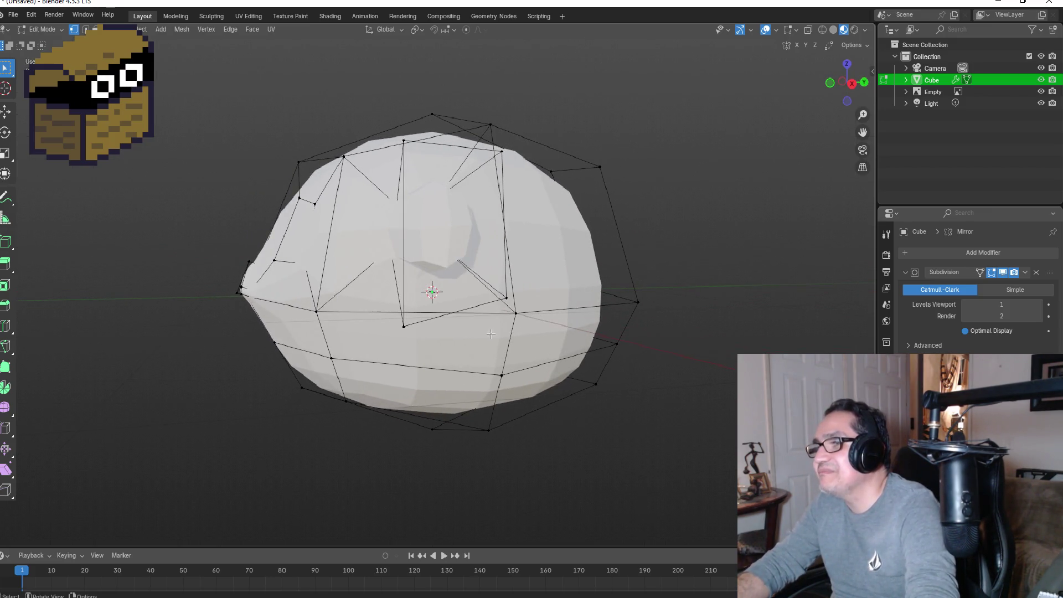
# Step: Nudge the lower ear vertex up and left, and raise the vertex at the top of the head
pyautogui.click(402, 327)
pyautogui.press('g')
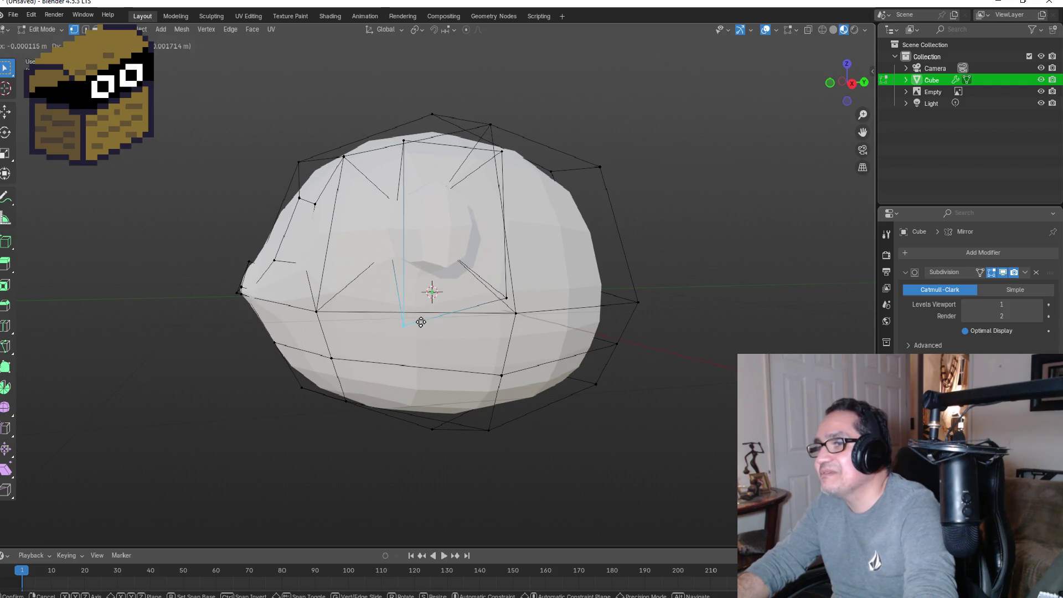
pyautogui.click(445, 348)
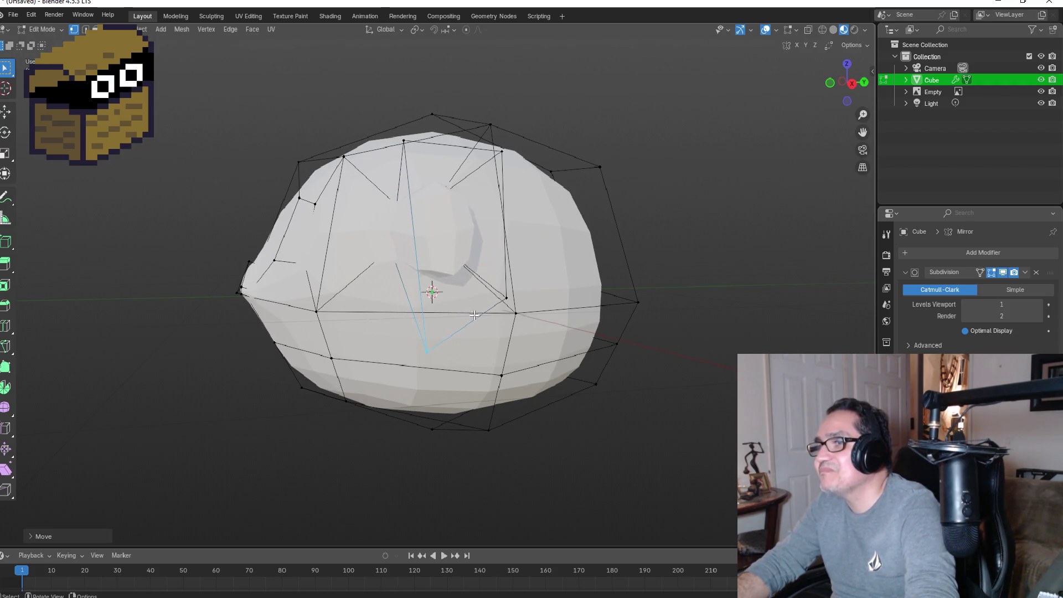
pyautogui.click(503, 150)
pyautogui.press('g')
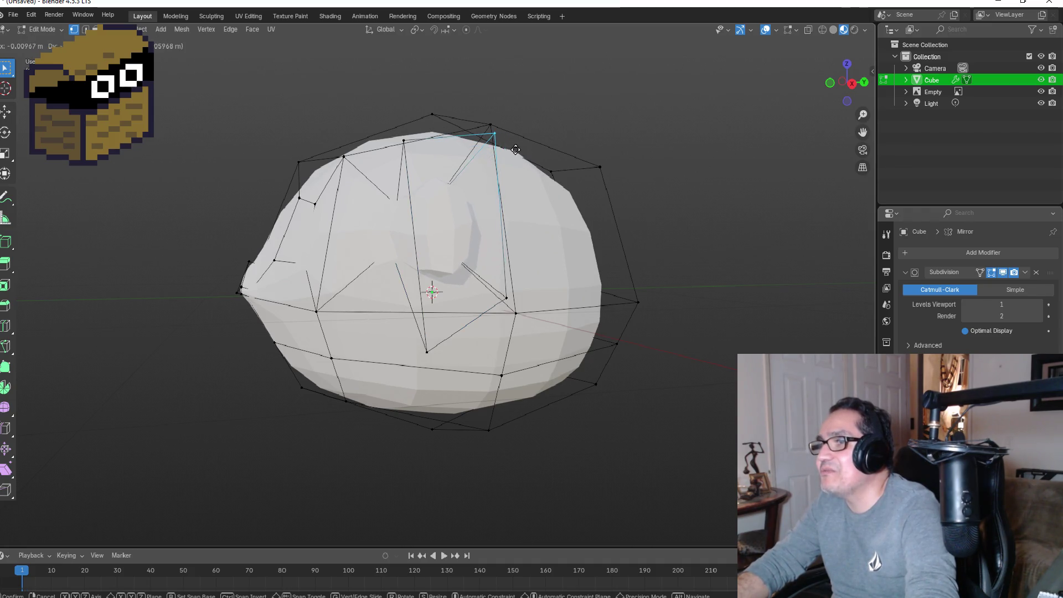
pyautogui.click(495, 133)
# Step: Reposition the head's lower-right vertex, check it in Front view, and return to Object Mode
pyautogui.moveTo(533, 159)
pyautogui.keyDown('alt'); pyautogui.mouseDown(button='middle')
pyautogui.moveTo(742, 260)
pyautogui.moveTo(760, 250)
pyautogui.moveTo(643, 264)
pyautogui.moveTo(710, 350)
pyautogui.mouseUp(button='middle'); pyautogui.keyUp('alt')
pyautogui.moveTo(634, 304); pyautogui.dragTo(671, 327)
pyautogui.press('g')
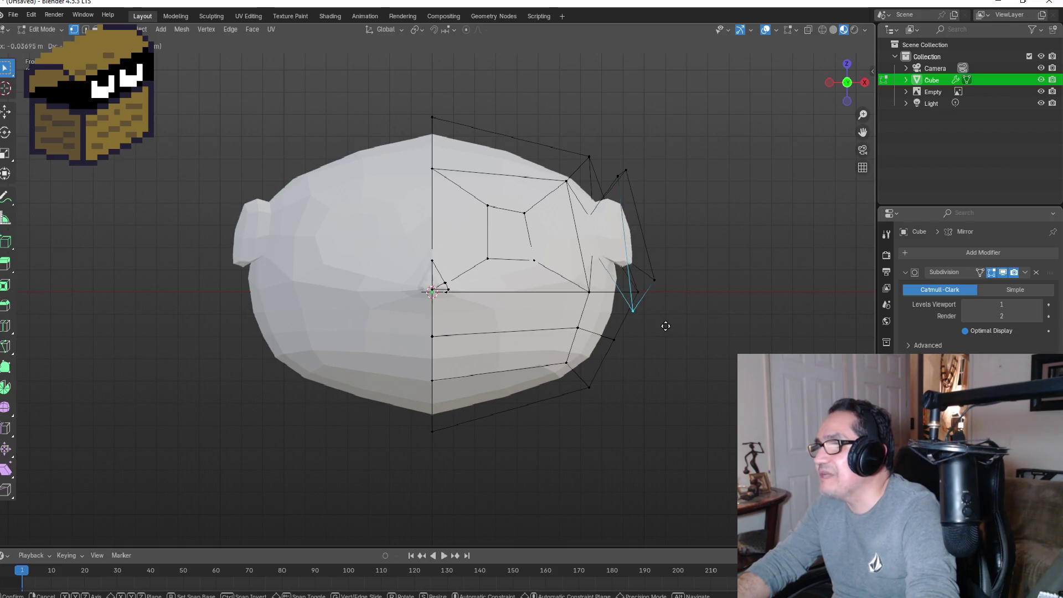
pyautogui.click(623, 329)
pyautogui.moveTo(625, 325)
pyautogui.mouseDown(button='middle')
pyautogui.moveTo(710, 299)
pyautogui.moveTo(642, 310)
pyautogui.mouseUp(button='middle')
pyautogui.press('KP_1')
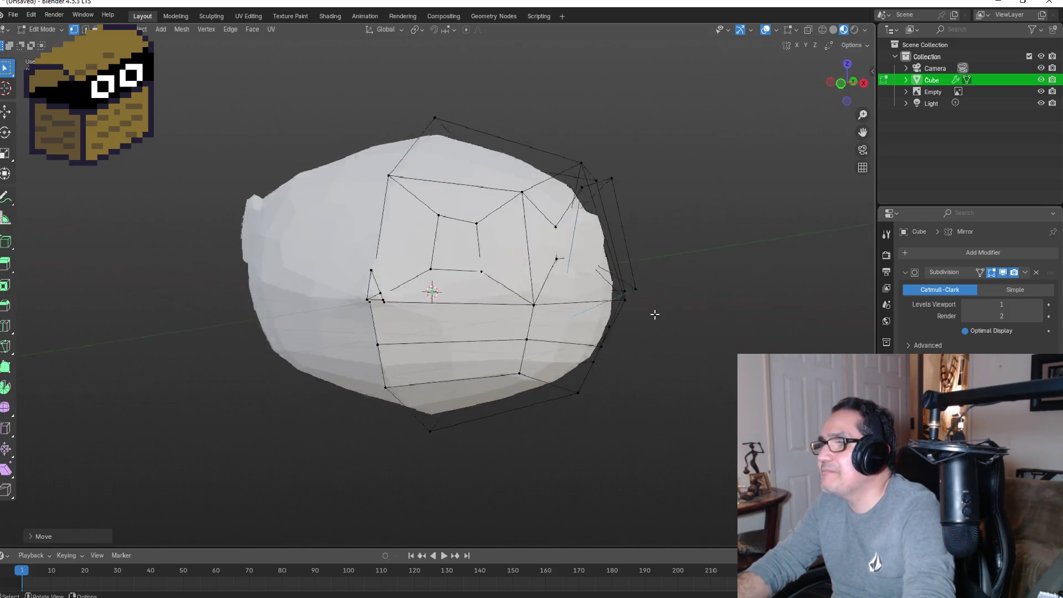
pyautogui.press('Tab')
pyautogui.moveTo(764, 237); pyautogui.dragTo(669, 270, button='middle')
pyautogui.press('KP_1')
pyautogui.scroll(-3, 705, 273)
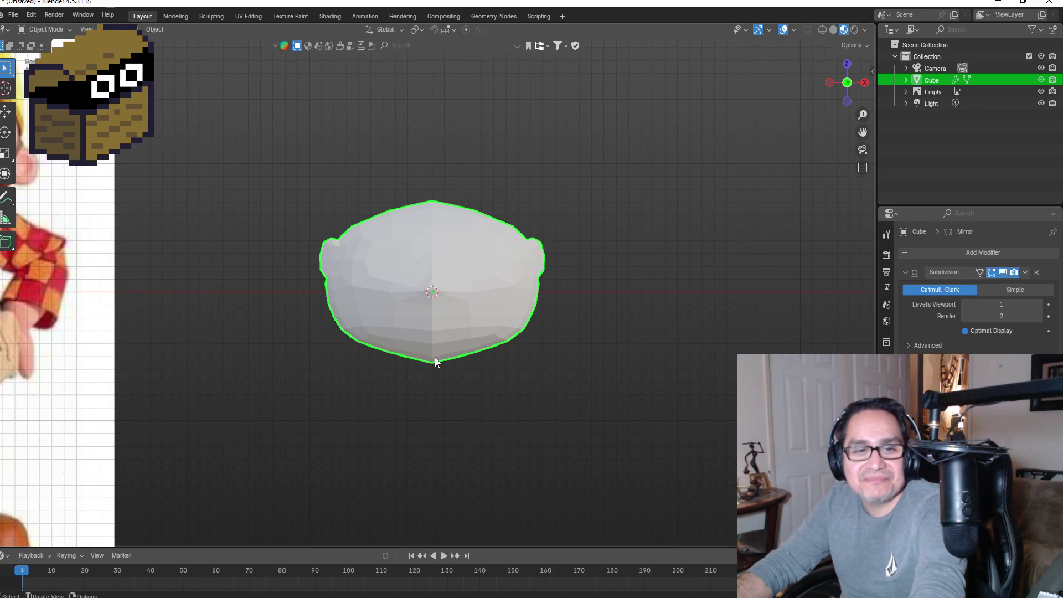
pyautogui.scroll(5, 461, 237)
# Step: Enter Edit Mode on the head and switch to the Right orthographic view
pyautogui.moveTo(674, 277); pyautogui.dragTo(534, 290, button='middle')
pyautogui.moveTo(384, 299); pyautogui.dragTo(311, 278, button='middle')
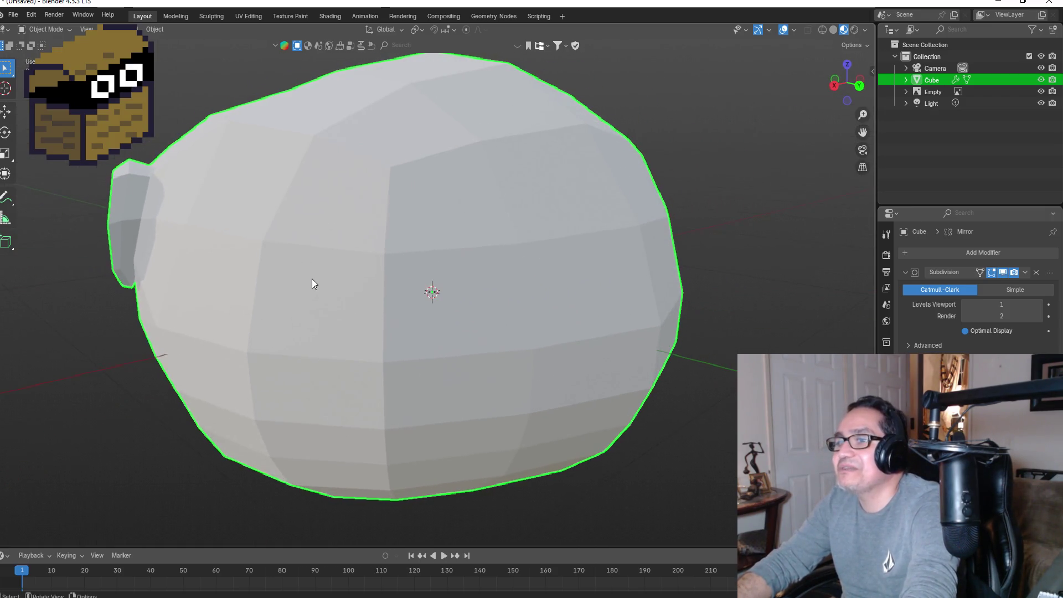
pyautogui.press('KP_1')
pyautogui.moveTo(645, 331); pyautogui.dragTo(640, 368, button='middle')
pyautogui.press('KP_1')
pyautogui.press('Tab')
pyautogui.moveTo(532, 364); pyautogui.dragTo(414, 398, button='middle')
pyautogui.press('KP_3')
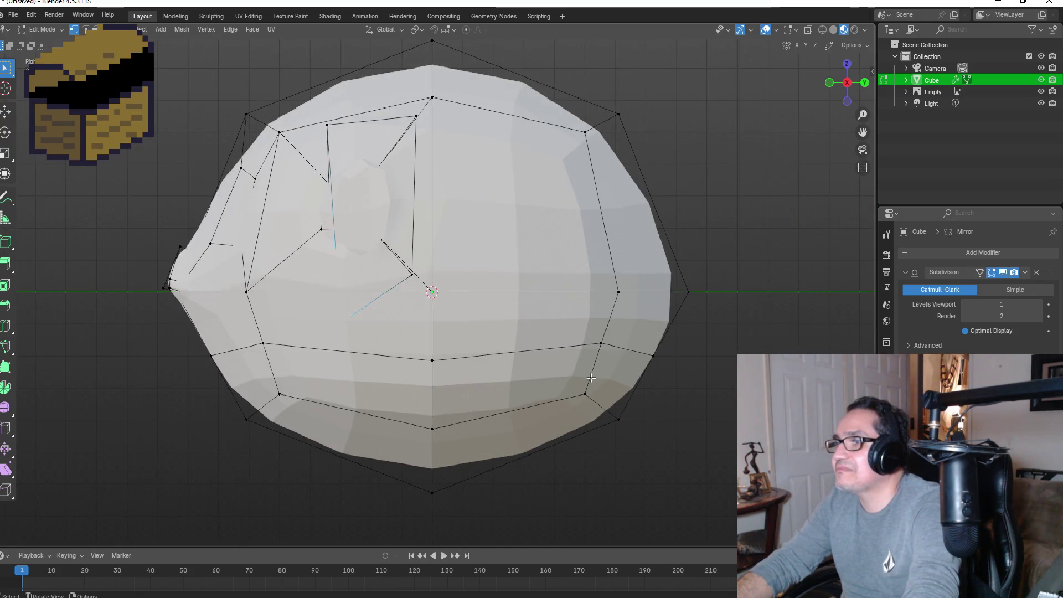
pyautogui.scroll(-3, 640, 350)
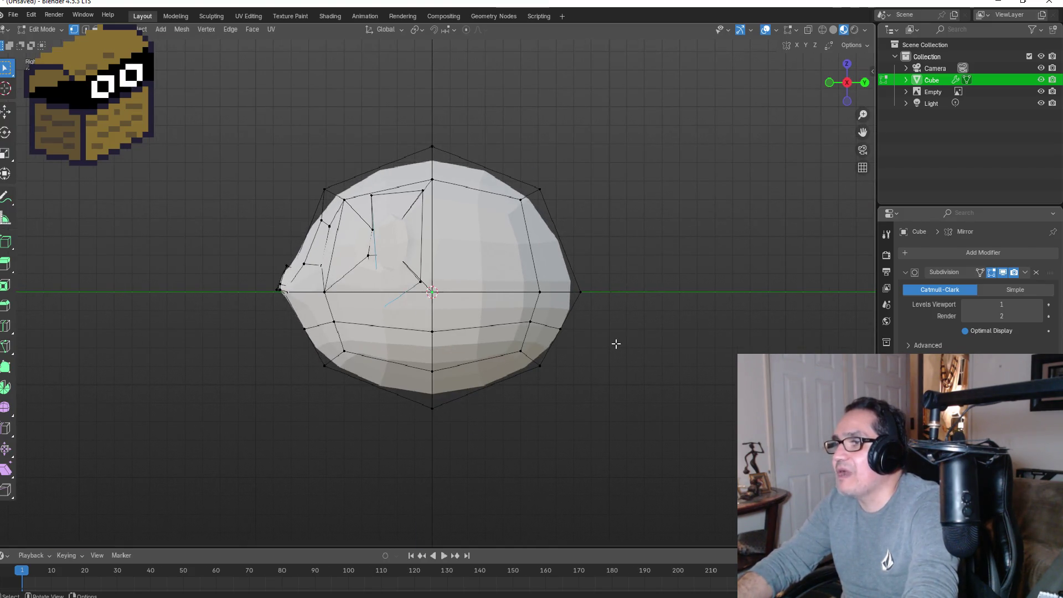
# Step: With X-ray on, box-select the back faces, push them inward along Y, and exit Edit Mode
pyautogui.moveTo(496, 156); pyautogui.dragTo(648, 407)
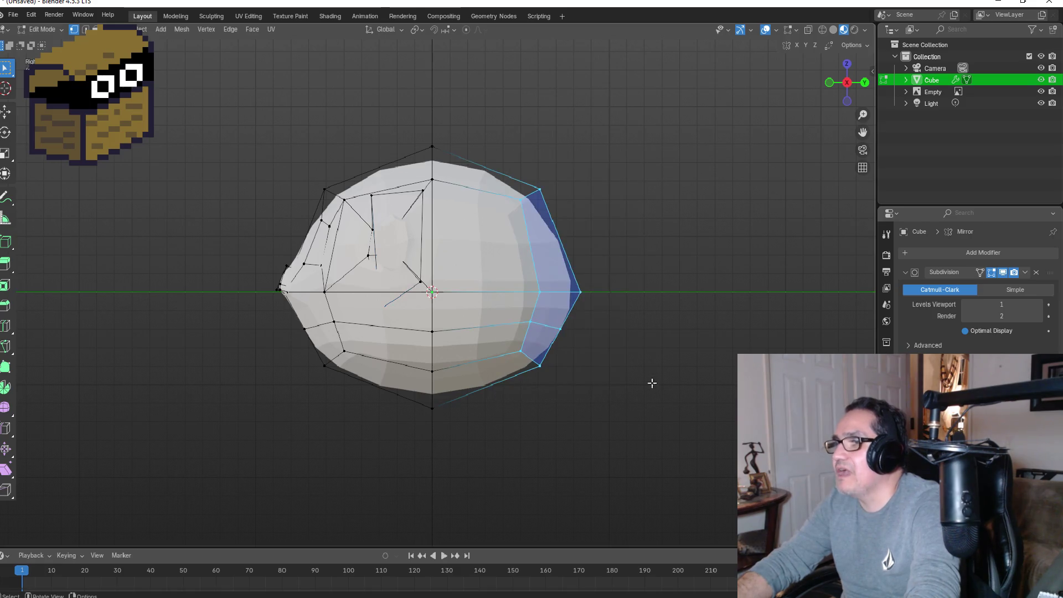
pyautogui.click(822, 30)
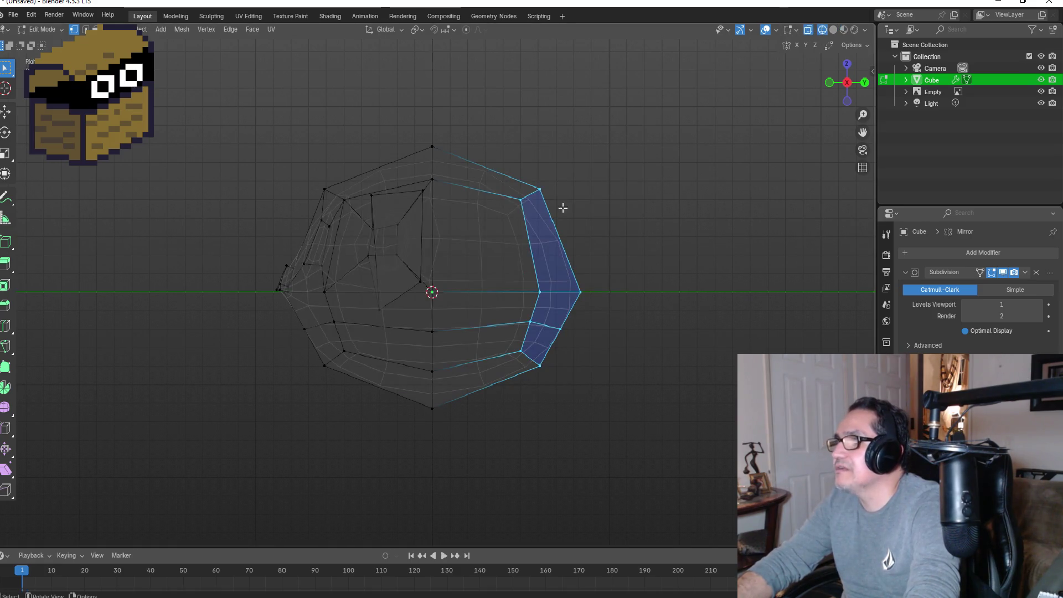
pyautogui.moveTo(506, 146); pyautogui.dragTo(647, 411)
pyautogui.press('g')
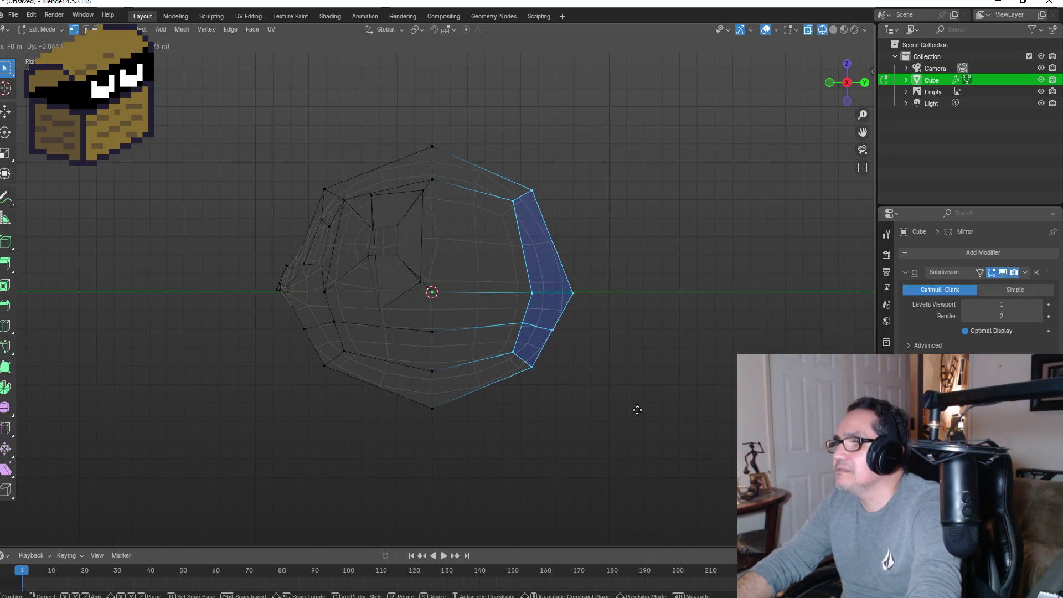
pyautogui.press('y')
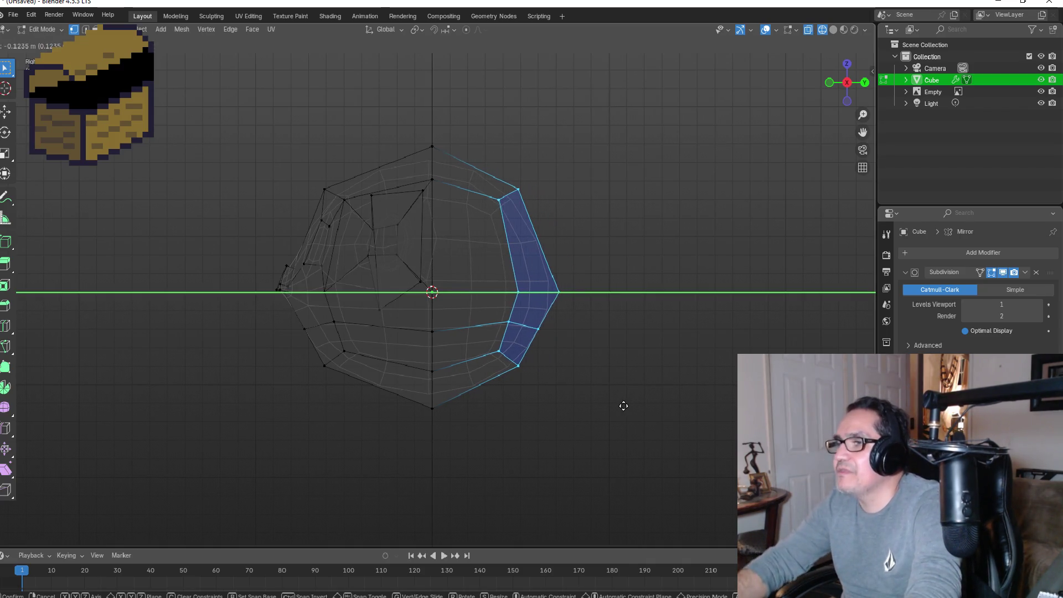
pyautogui.click(614, 406)
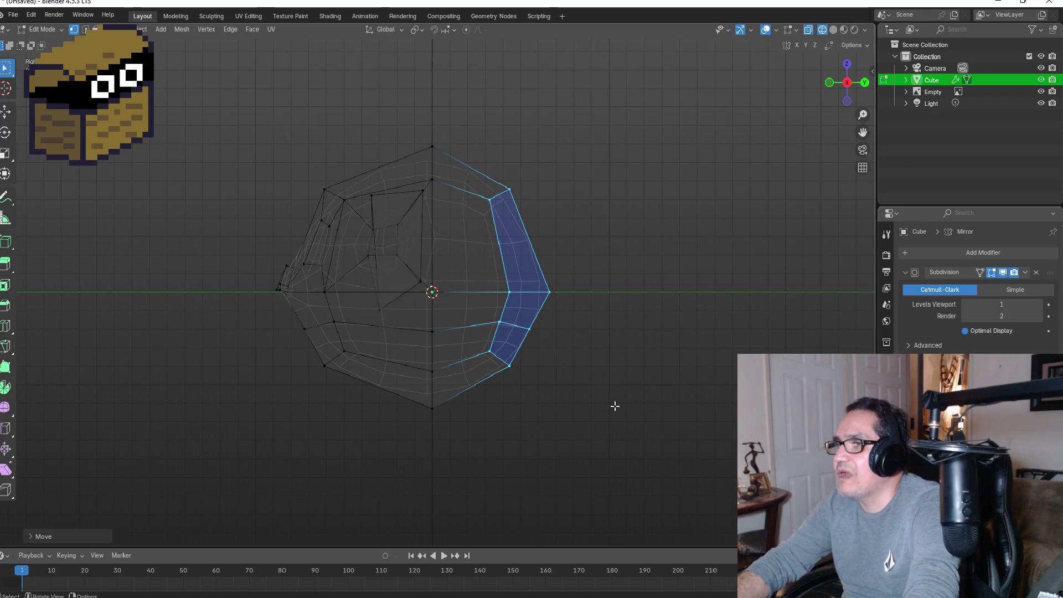
pyautogui.press('Tab')
pyautogui.press('KP_1')
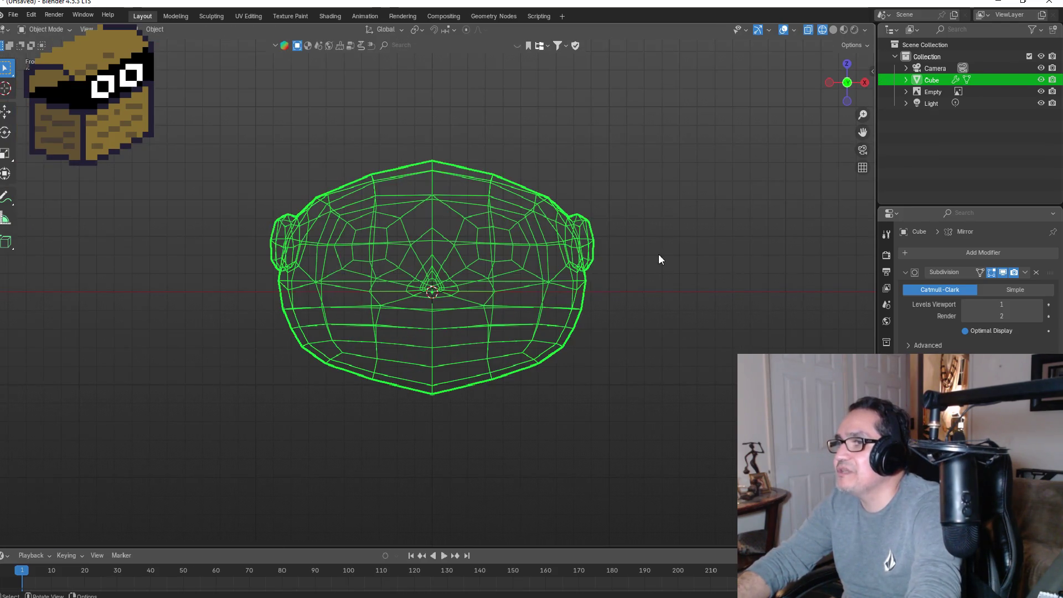
# Step: Return the viewport to Solid shading in Front view
pyautogui.click(689, 231)
pyautogui.click(833, 30)
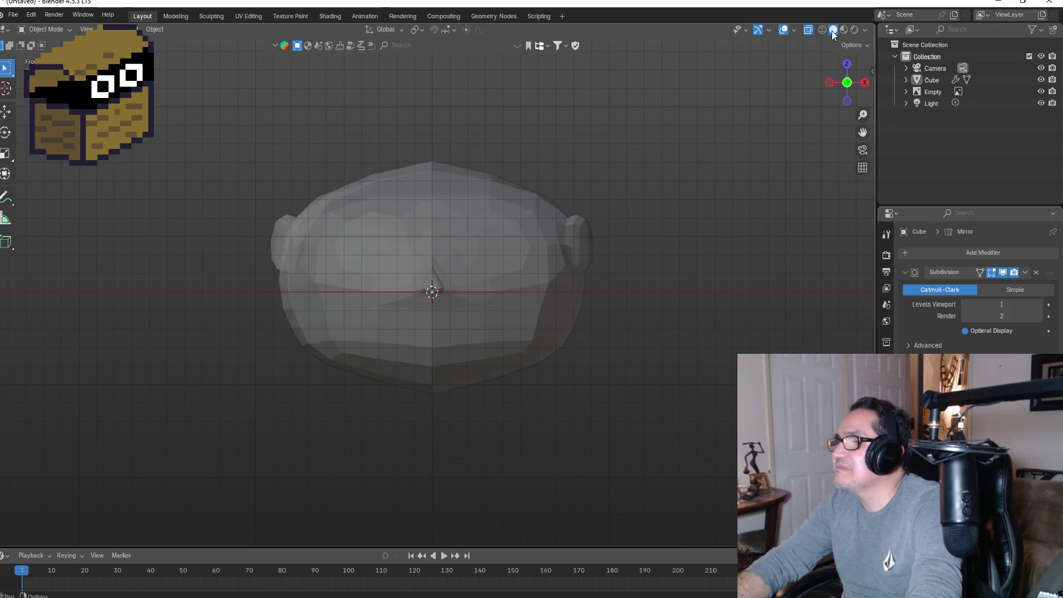
pyautogui.moveTo(679, 240)
pyautogui.mouseDown(button='middle')
pyautogui.moveTo(676, 223)
pyautogui.moveTo(641, 231)
pyautogui.moveTo(715, 211)
pyautogui.mouseUp(button='middle')
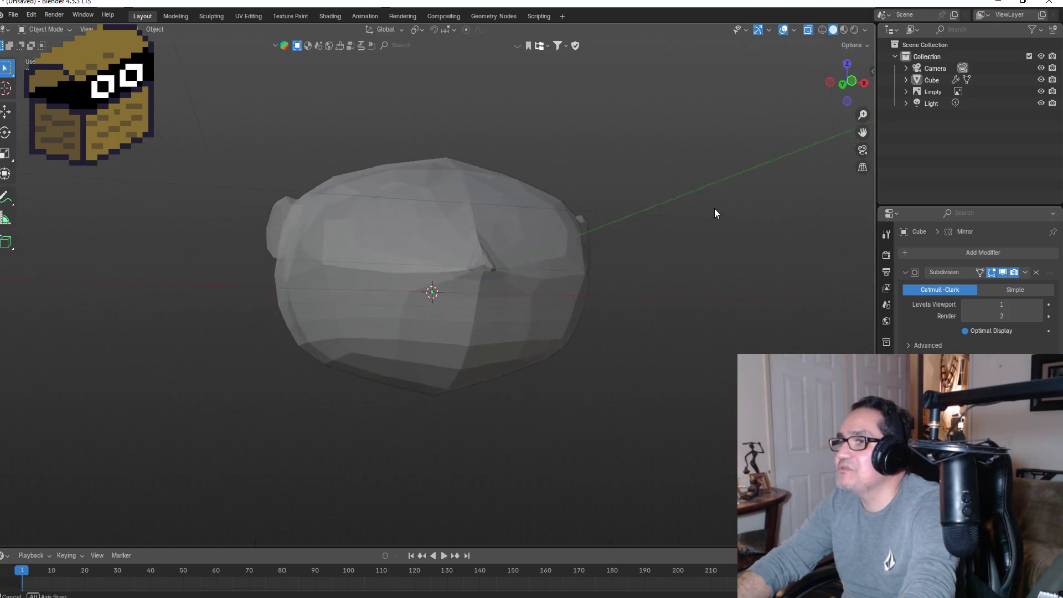
pyautogui.press('KP_1')
pyautogui.scroll(-5, 559, 258)
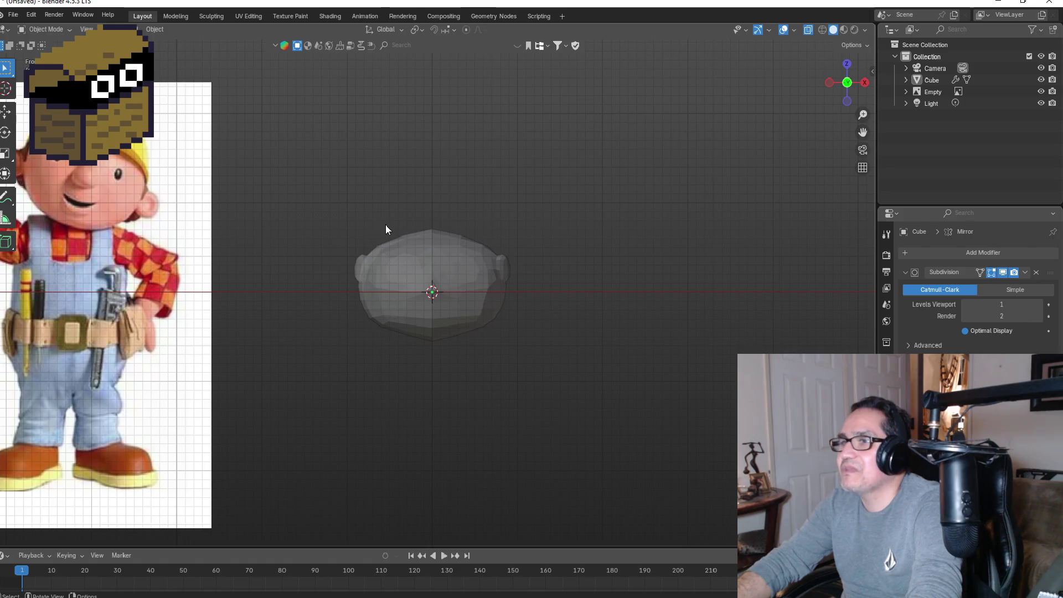
# Step: Move the head object up along Z toward the reference image's head
pyautogui.click(435, 268)
pyautogui.press('g')
pyautogui.press('z')
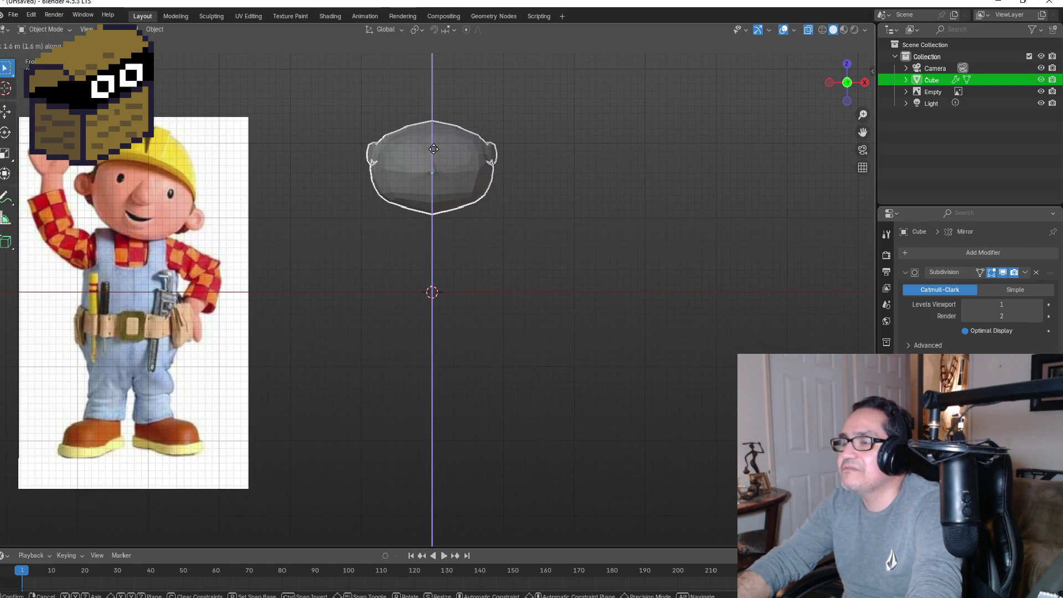
pyautogui.click(433, 149)
pyautogui.press('KP_5')
pyautogui.press('KP_5')
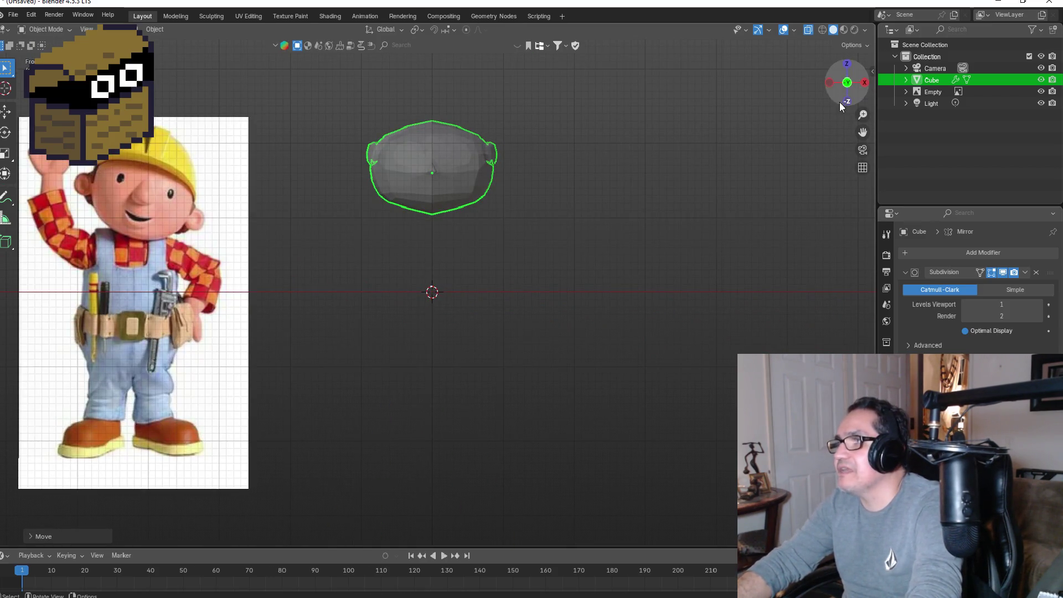
pyautogui.moveTo(863, 131); pyautogui.dragTo(862, 241)
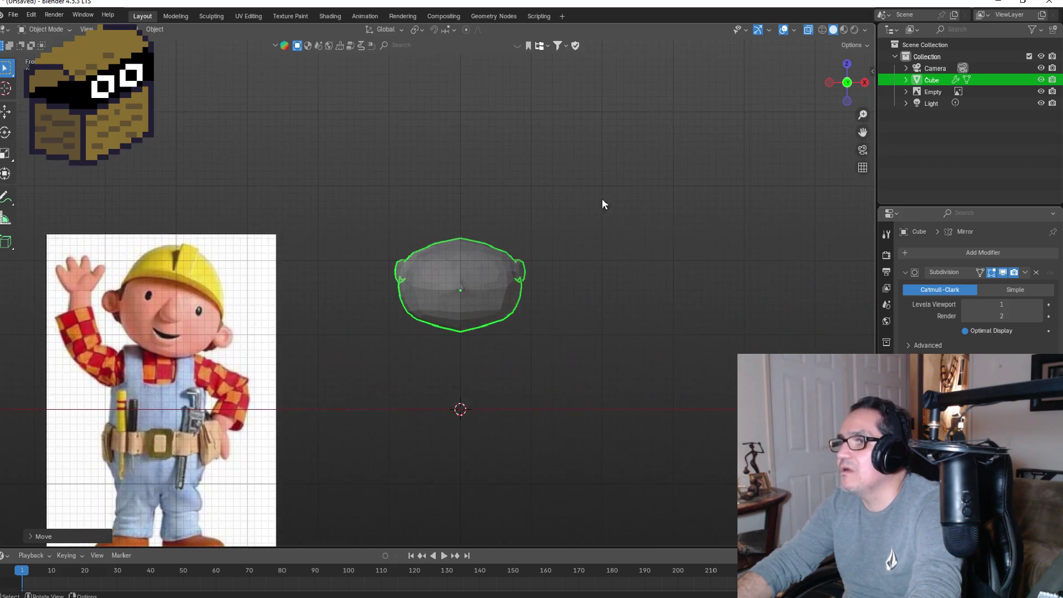
pyautogui.scroll(5, 609, 210)
# Step: Reframe the raised head in Front view and reselect the head object
pyautogui.scroll(1, 616, 221)
pyautogui.moveTo(772, 274); pyautogui.dragTo(676, 285, button='middle')
pyautogui.press('KP_1')
pyautogui.click(752, 338)
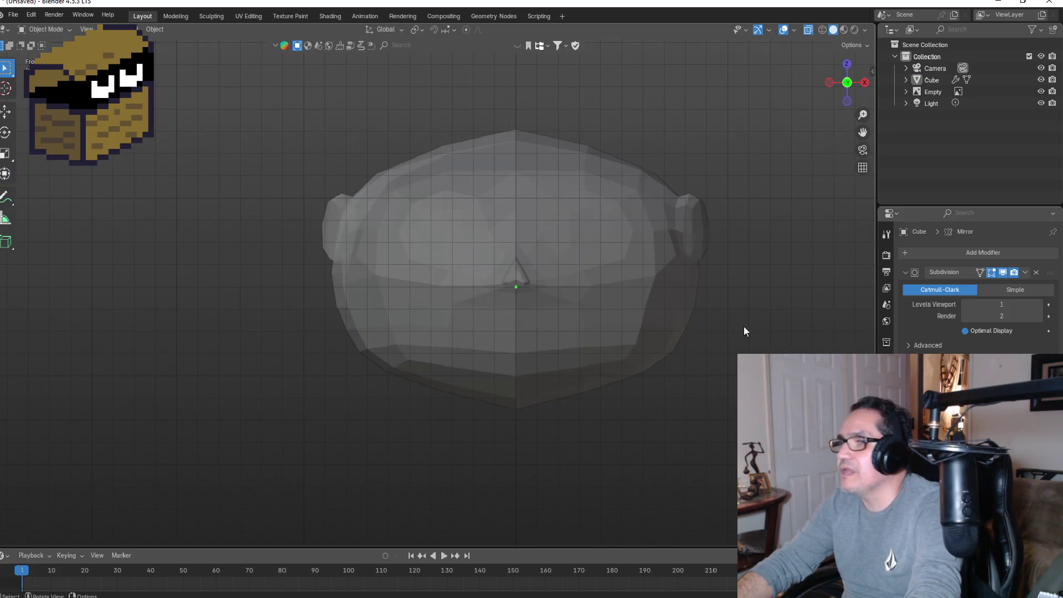
pyautogui.scroll(-3, 676, 298)
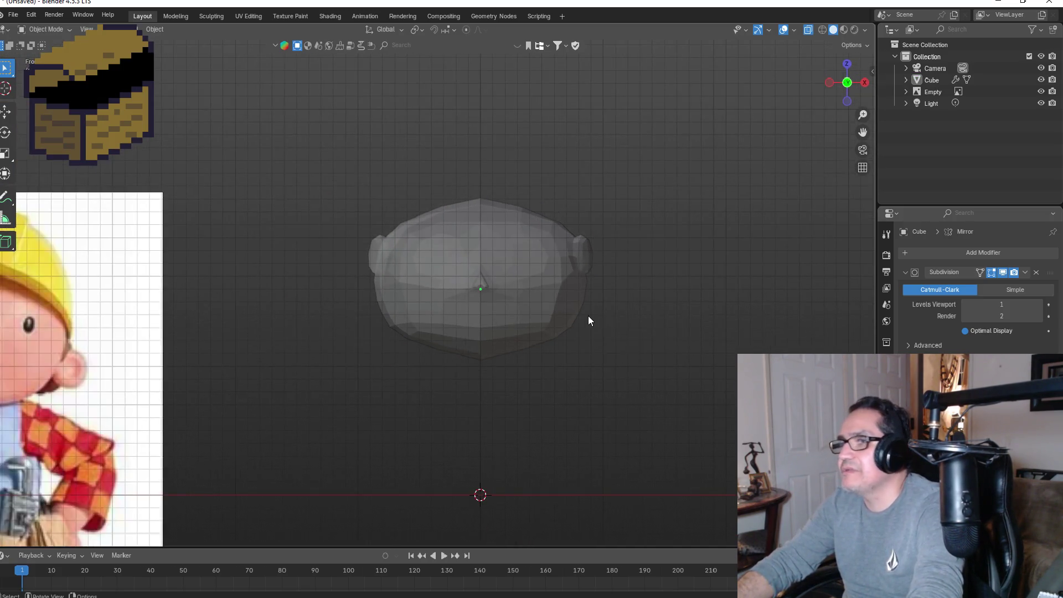
pyautogui.scroll(-2, 589, 320)
pyautogui.scroll(3, 591, 284)
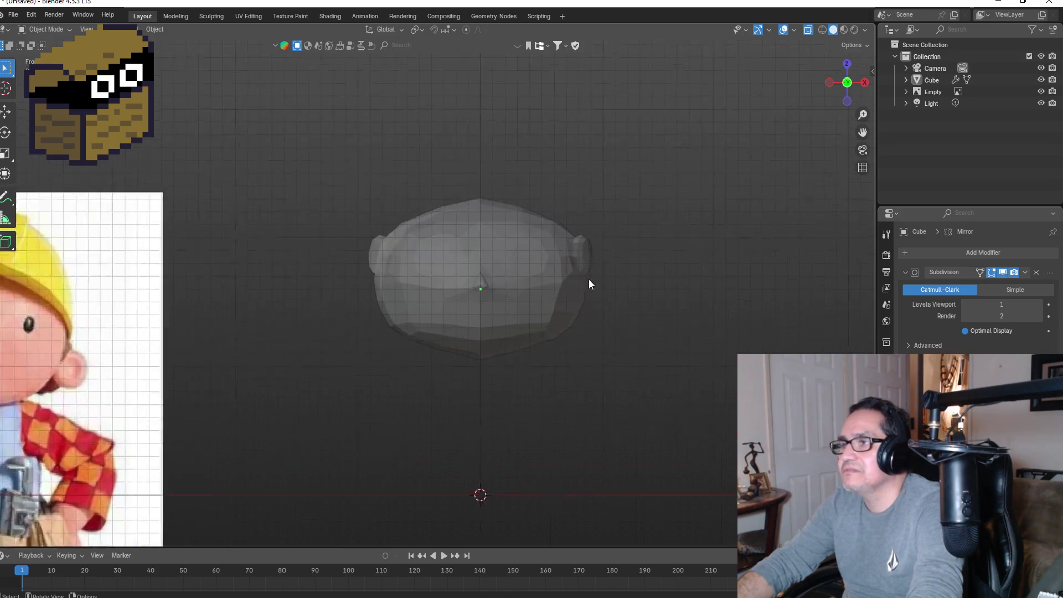
pyautogui.click(590, 281)
# Step: Pull the right ear's outer edge outward and check the result in Object Mode
pyautogui.press('Tab')
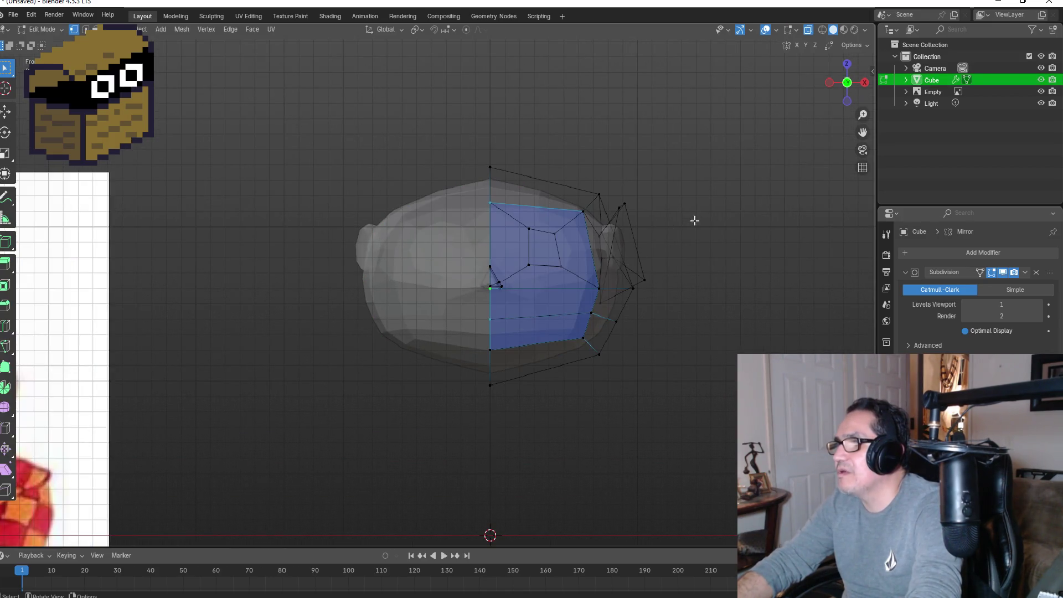
pyautogui.moveTo(623, 200)
pyautogui.mouseDown()
pyautogui.moveTo(688, 285)
pyautogui.moveTo(702, 263)
pyautogui.moveTo(710, 274)
pyautogui.mouseUp()
pyautogui.press('g')
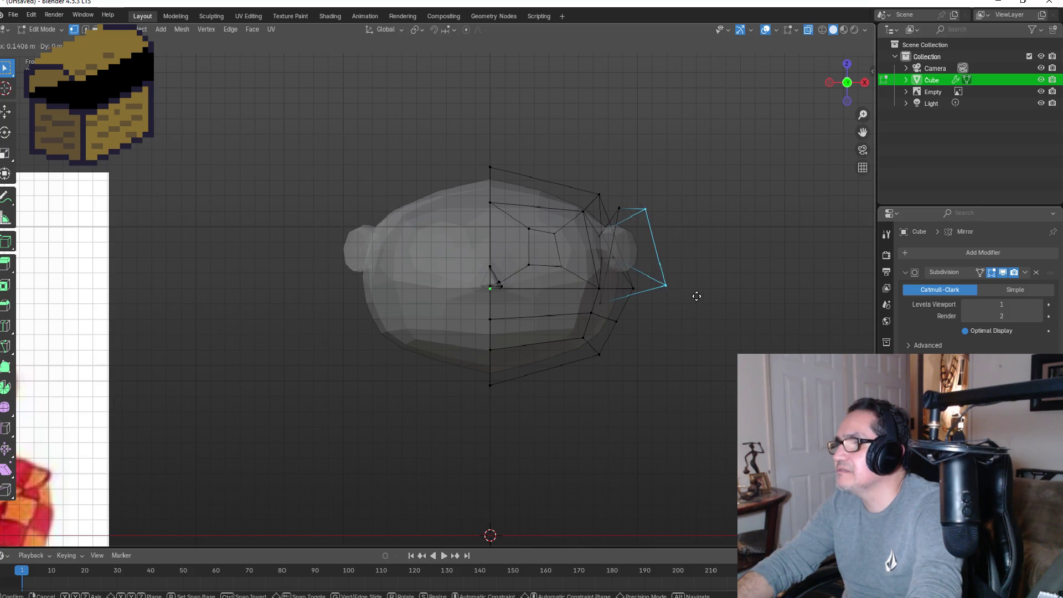
pyautogui.click(700, 295)
pyautogui.click(741, 300)
pyautogui.press('Tab')
pyautogui.moveTo(742, 274); pyautogui.dragTo(590, 284, button='middle')
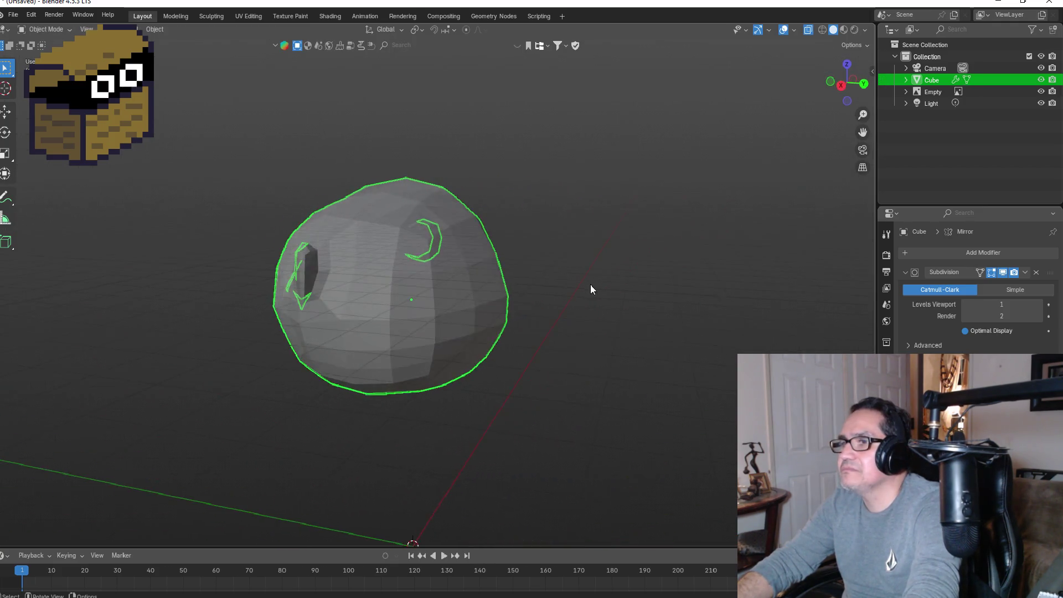
pyautogui.press('KP_1')
pyautogui.moveTo(682, 310)
pyautogui.mouseDown(button='middle')
pyautogui.moveTo(554, 320)
pyautogui.moveTo(646, 318)
pyautogui.moveTo(667, 244)
pyautogui.mouseUp(button='middle')
# Step: Move the ear's top and lower vertices further outward to the right
pyautogui.press('Tab')
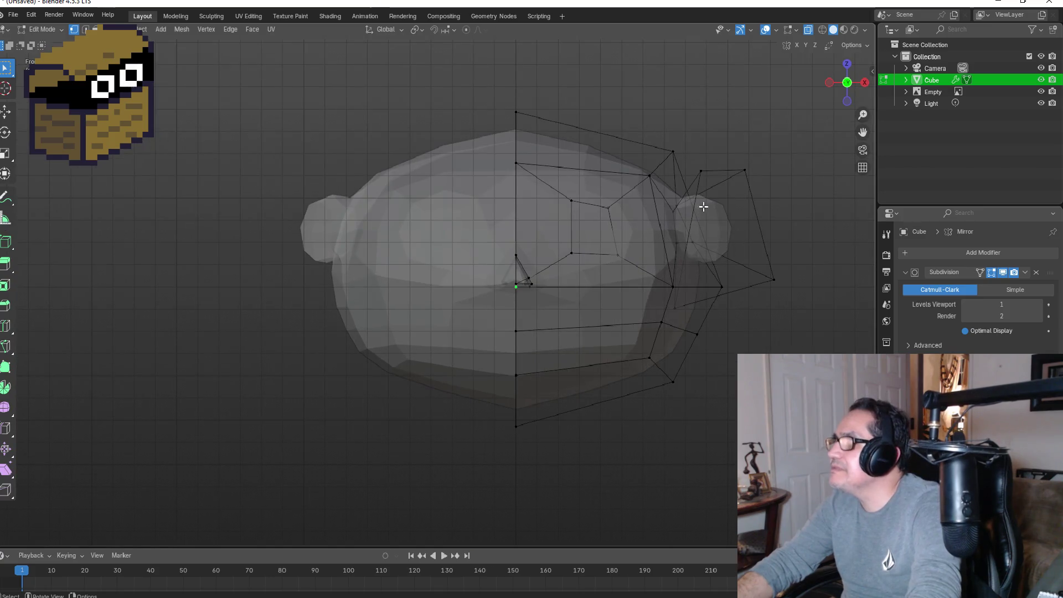
pyautogui.click(701, 172)
pyautogui.keyDown('shift'); pyautogui.click(731, 291); pyautogui.keyUp('shift')
pyautogui.press('g')
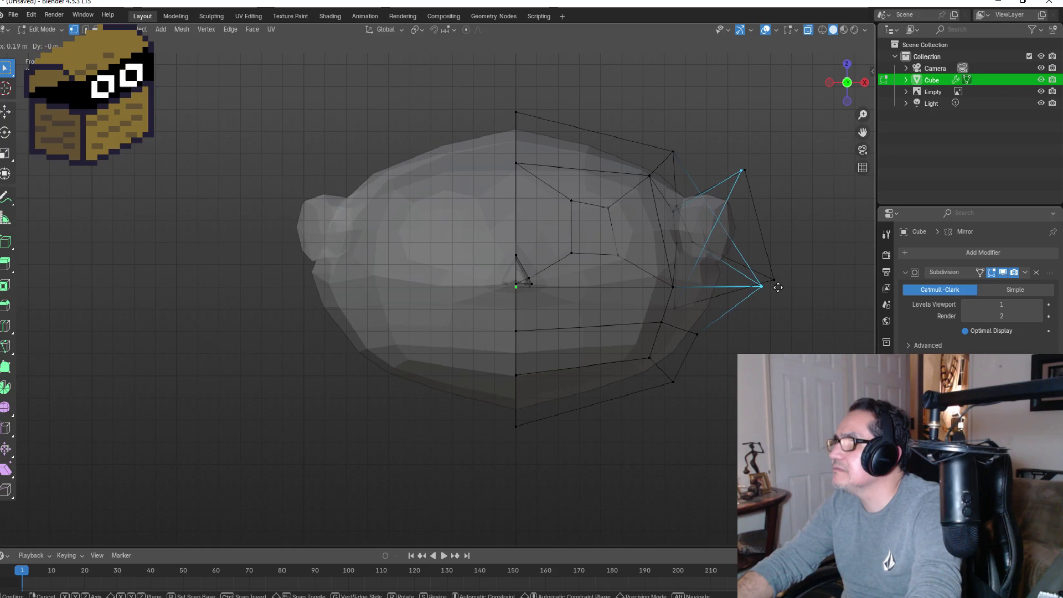
pyautogui.click(742, 282)
pyautogui.moveTo(760, 278)
pyautogui.mouseDown(button='middle')
pyautogui.moveTo(767, 249)
pyautogui.moveTo(706, 238)
pyautogui.moveTo(649, 253)
pyautogui.mouseUp(button='middle')
pyautogui.press('g')
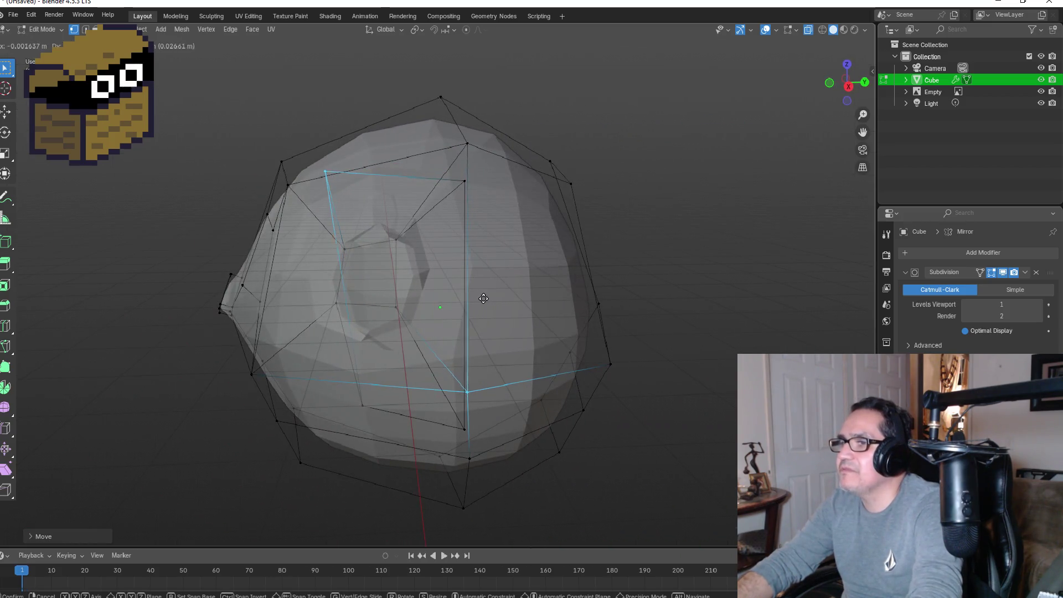
pyautogui.press('Escape')
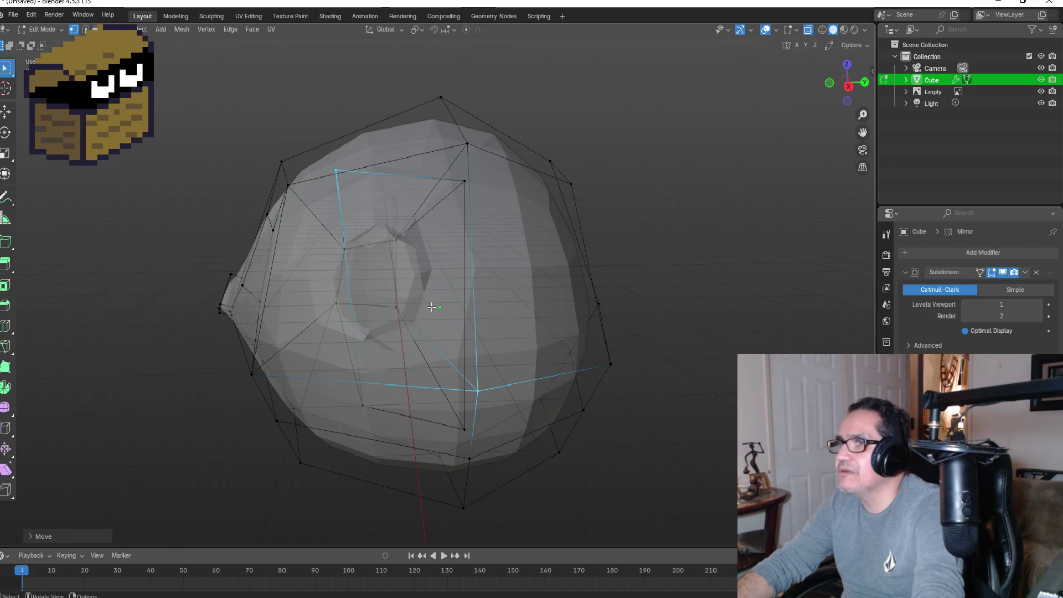
# Step: Turn X-ray off, reposition the ear's top vertex, and return to Object Mode in Front view
pyautogui.moveTo(322, 165); pyautogui.dragTo(358, 181)
pyautogui.moveTo(391, 376); pyautogui.dragTo(707, 124, button='middle')
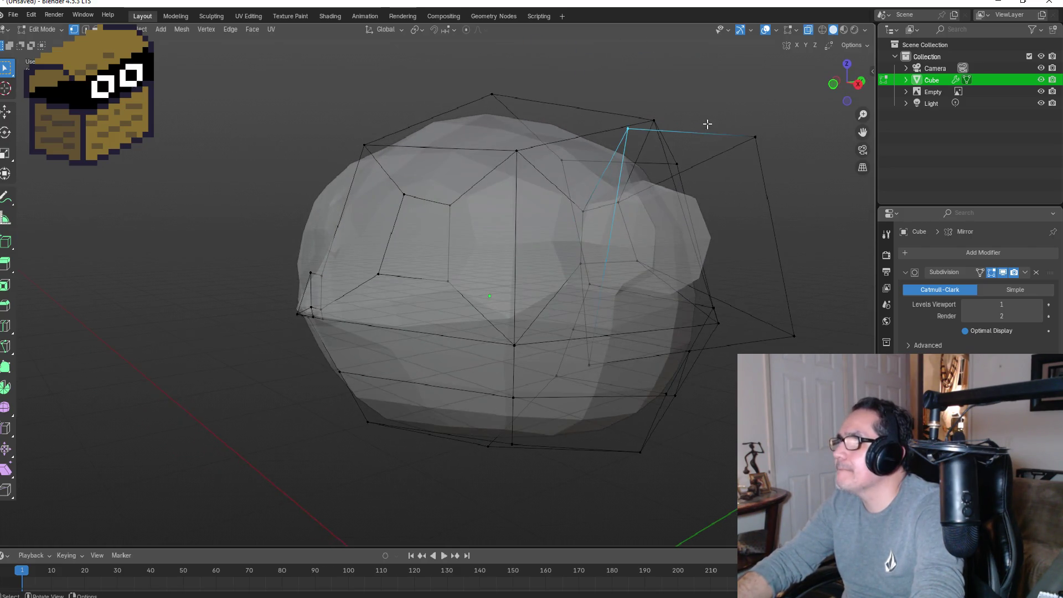
pyautogui.click(809, 30)
pyautogui.moveTo(713, 308)
pyautogui.mouseDown(button='middle')
pyautogui.moveTo(662, 304)
pyautogui.moveTo(484, 333)
pyautogui.moveTo(505, 326)
pyautogui.moveTo(498, 299)
pyautogui.mouseUp(button='middle')
pyautogui.click(644, 274)
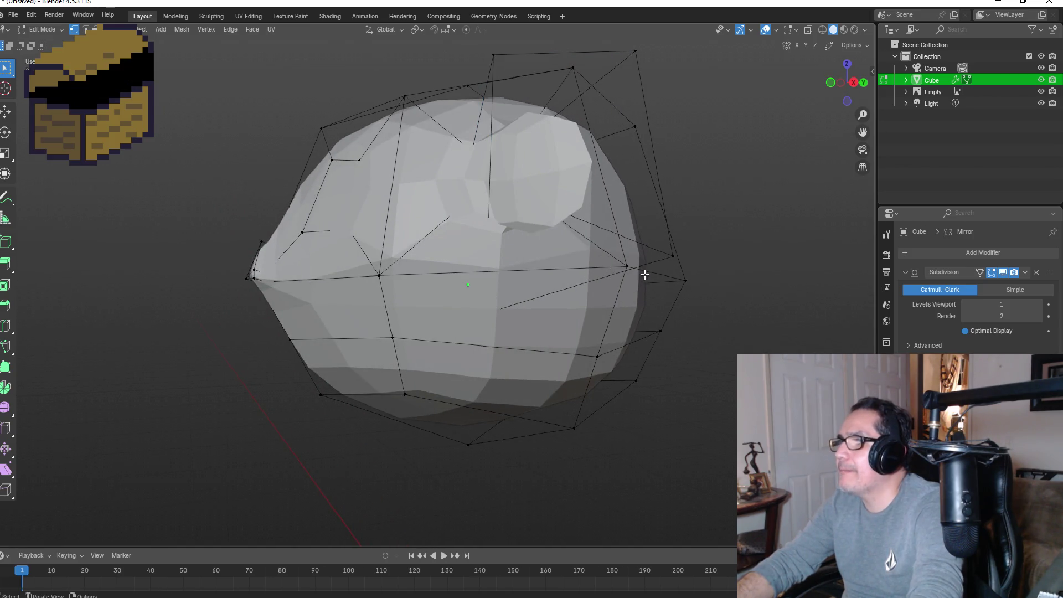
pyautogui.moveTo(609, 248); pyautogui.dragTo(632, 277)
pyautogui.moveTo(667, 277); pyautogui.dragTo(588, 336, button='middle')
pyautogui.moveTo(392, 364); pyautogui.dragTo(477, 290, button='middle')
pyautogui.press('g')
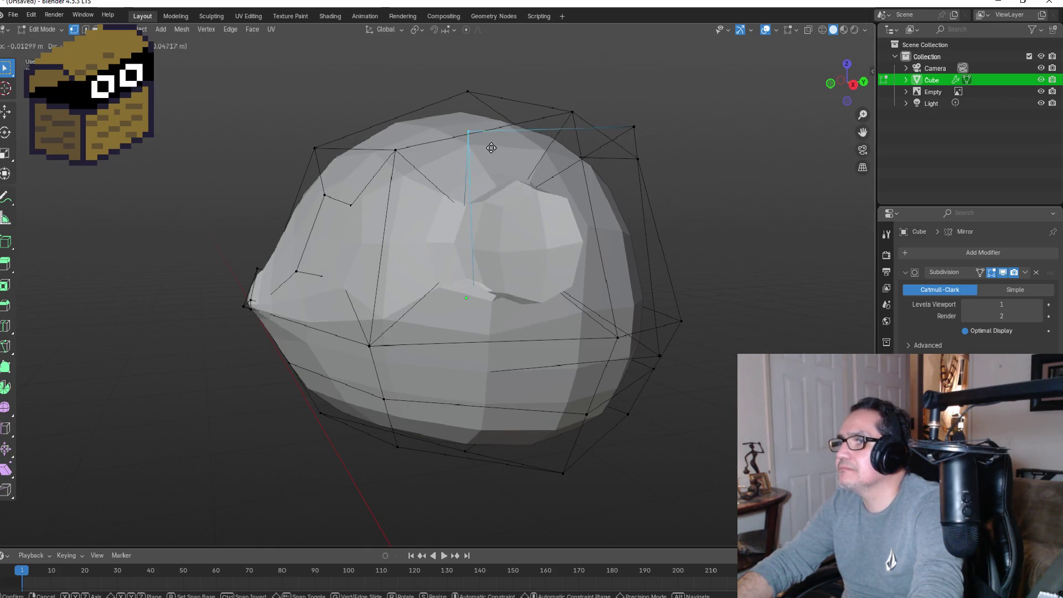
pyautogui.click(531, 143)
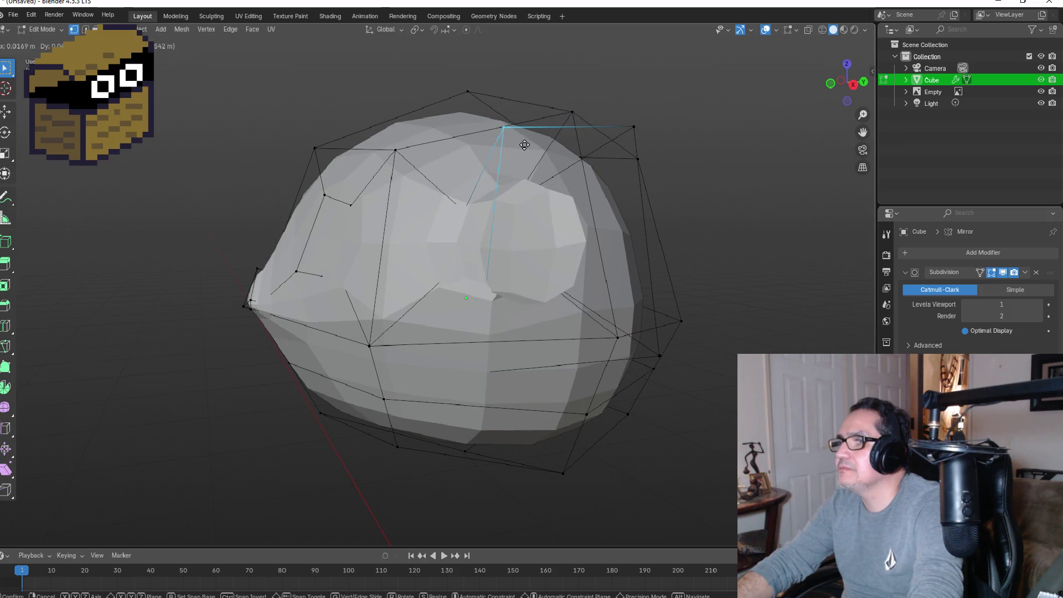
pyautogui.press('KP_1')
pyautogui.press('Tab')
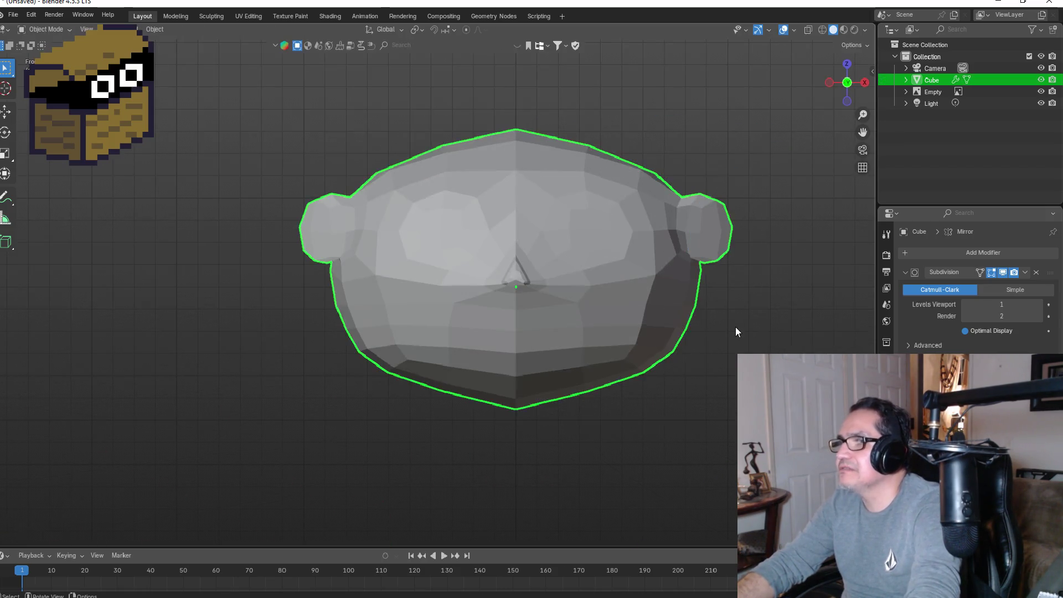
pyautogui.scroll(-4, 584, 354)
pyautogui.click(512, 367)
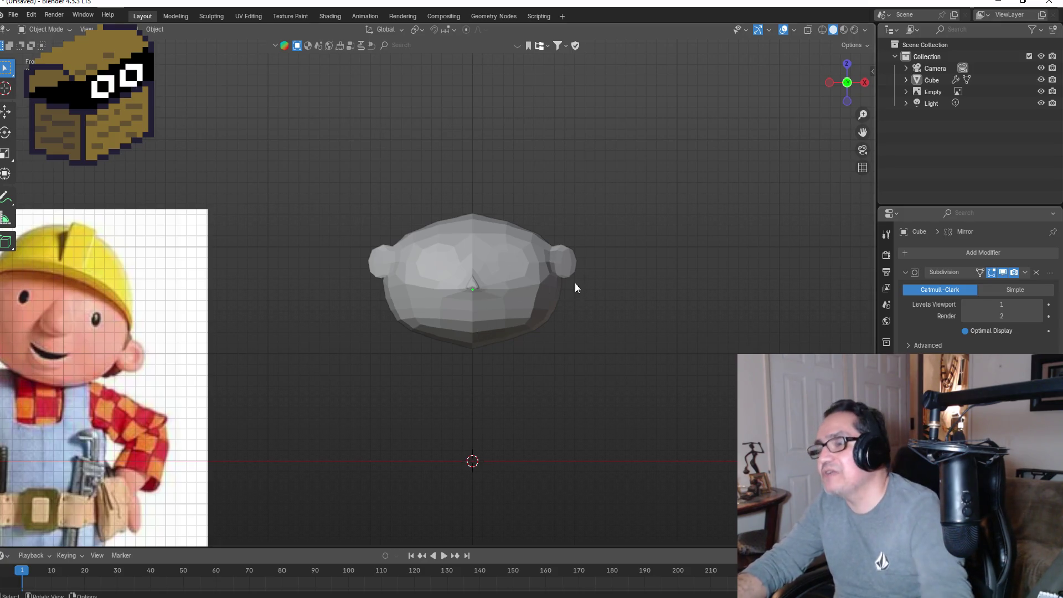
pyautogui.scroll(2, 543, 300)
pyautogui.moveTo(603, 304); pyautogui.dragTo(529, 307, button='middle')
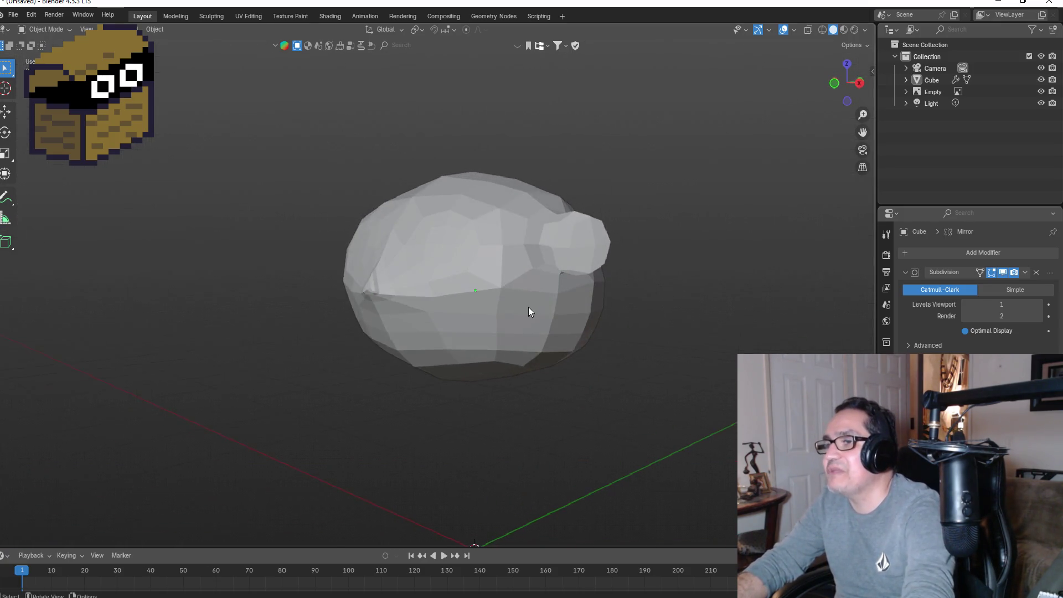
pyautogui.press('KP_1')
pyautogui.click(495, 290)
pyautogui.moveTo(591, 285); pyautogui.dragTo(470, 293, button='middle')
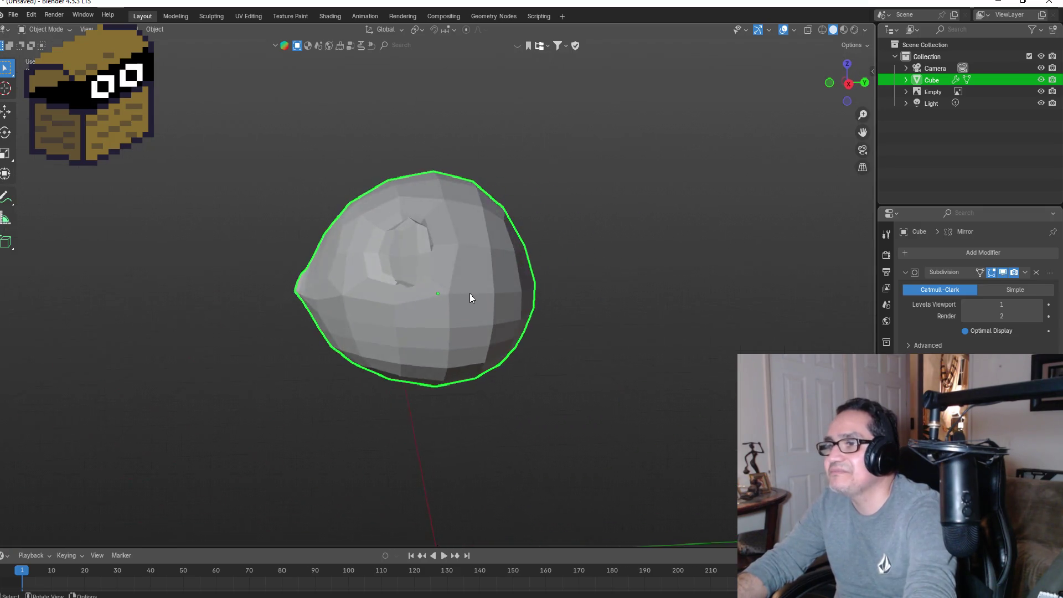
pyautogui.press('KP_1')
pyautogui.scroll(3, 521, 236)
pyautogui.scroll(-1, 560, 238)
pyautogui.press('Tab')
pyautogui.press('Tab')
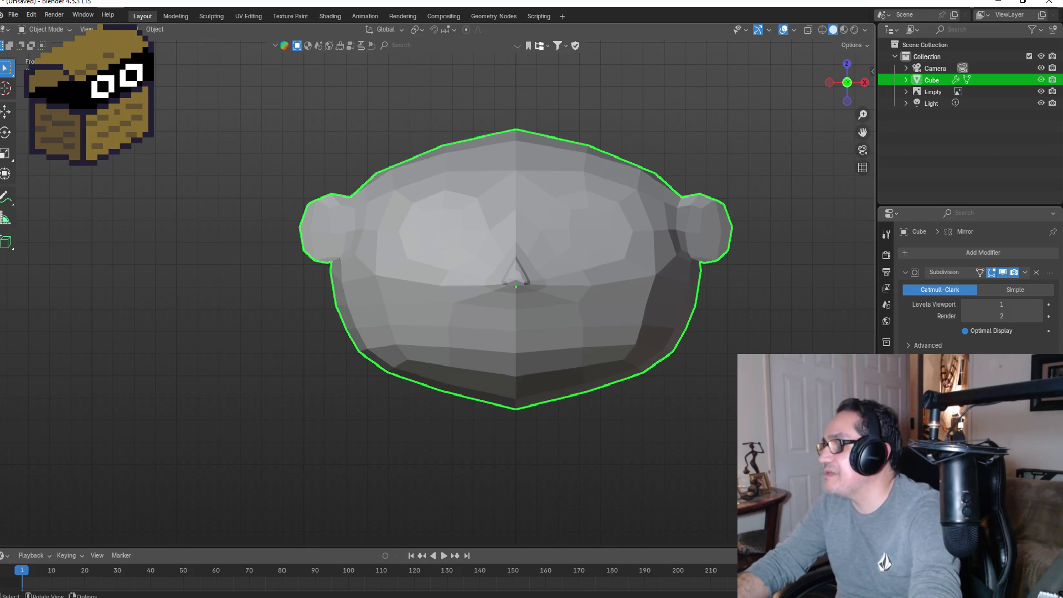
# Step: Switch to Material Preview and rename the head's material to 'Skin'
pyautogui.click(887, 460)
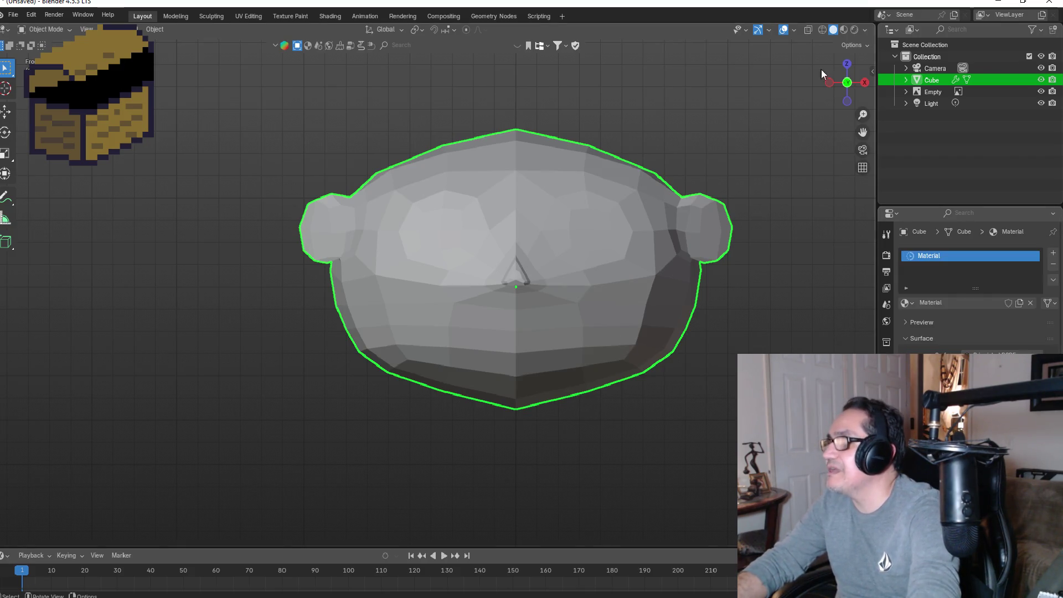
pyautogui.click(844, 30)
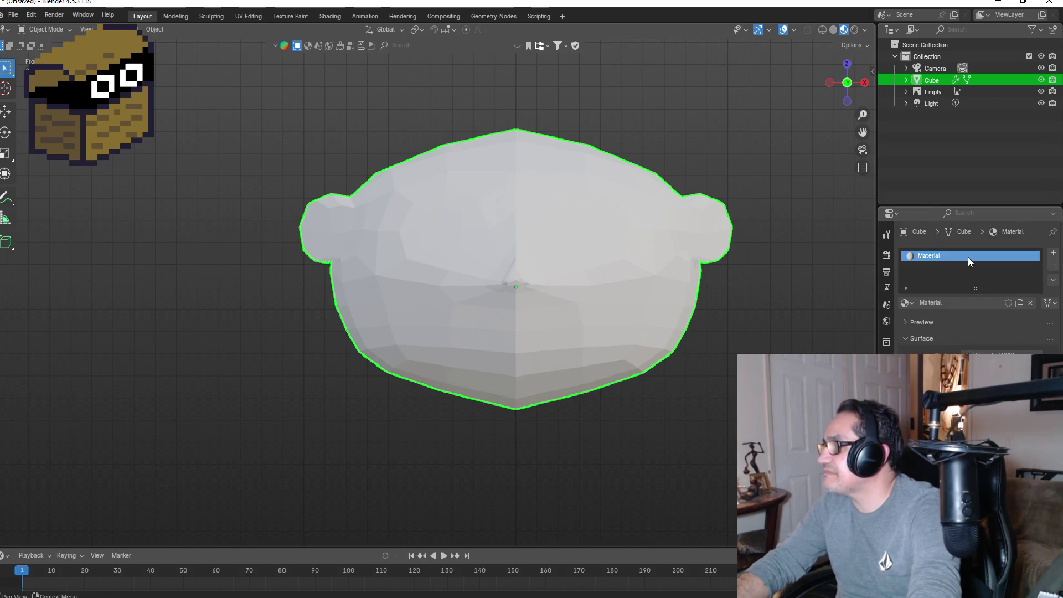
pyautogui.doubleClick(955, 250)
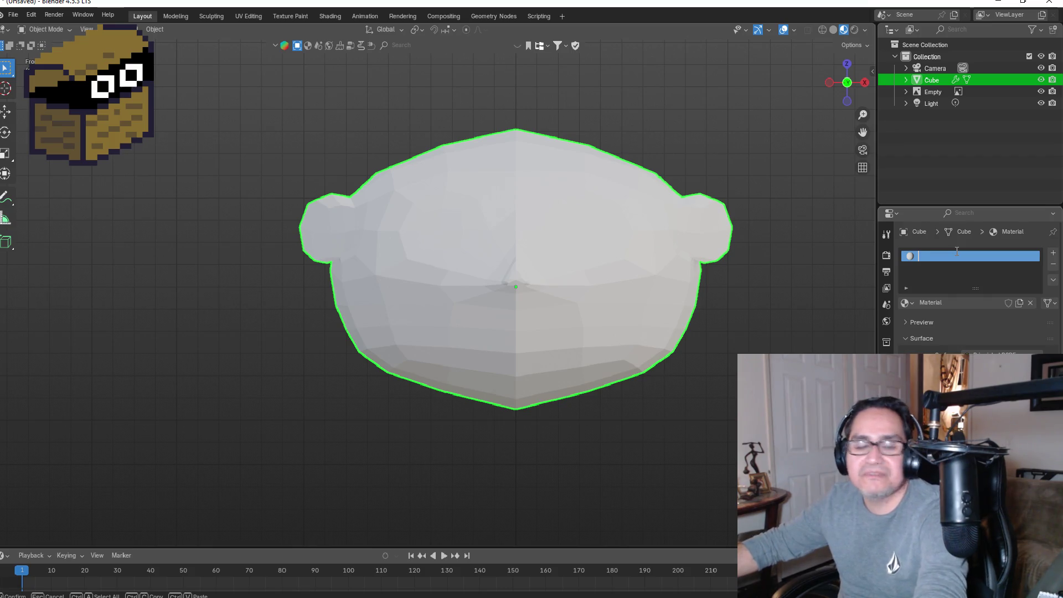
pyautogui.write('Skin')
pyautogui.press('Return')
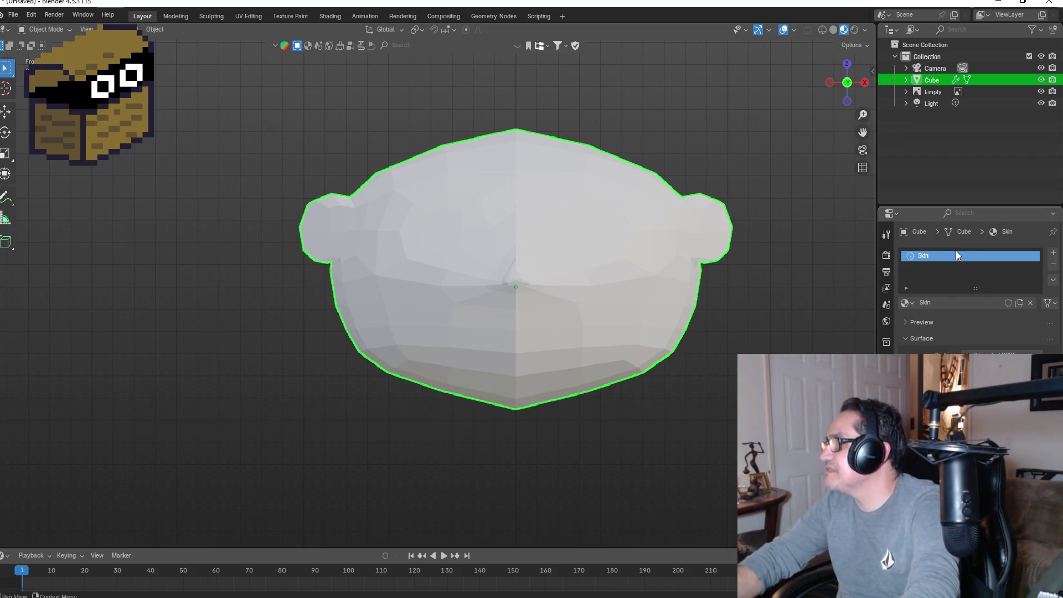
# Step: Set the Skin Base Color to tan: hue 0.110, saturation 0.876, value 0.632
pyautogui.click(1005, 317)
pyautogui.moveTo(975, 255)
pyautogui.mouseDown()
pyautogui.moveTo(976, 271)
pyautogui.moveTo(963, 250)
pyautogui.mouseUp()
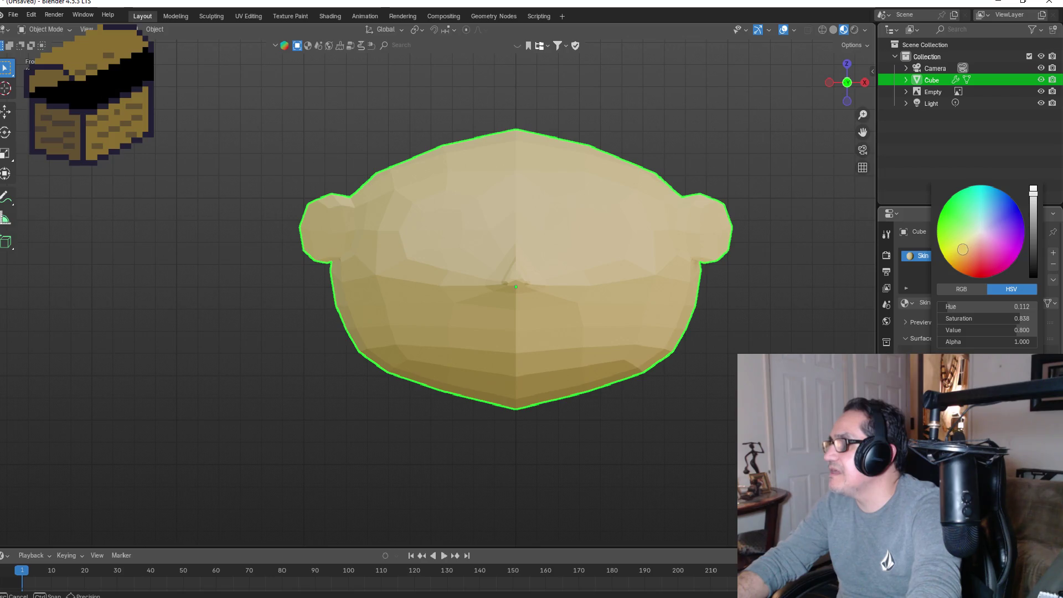
pyautogui.moveTo(1033, 224); pyautogui.dragTo(1033, 210)
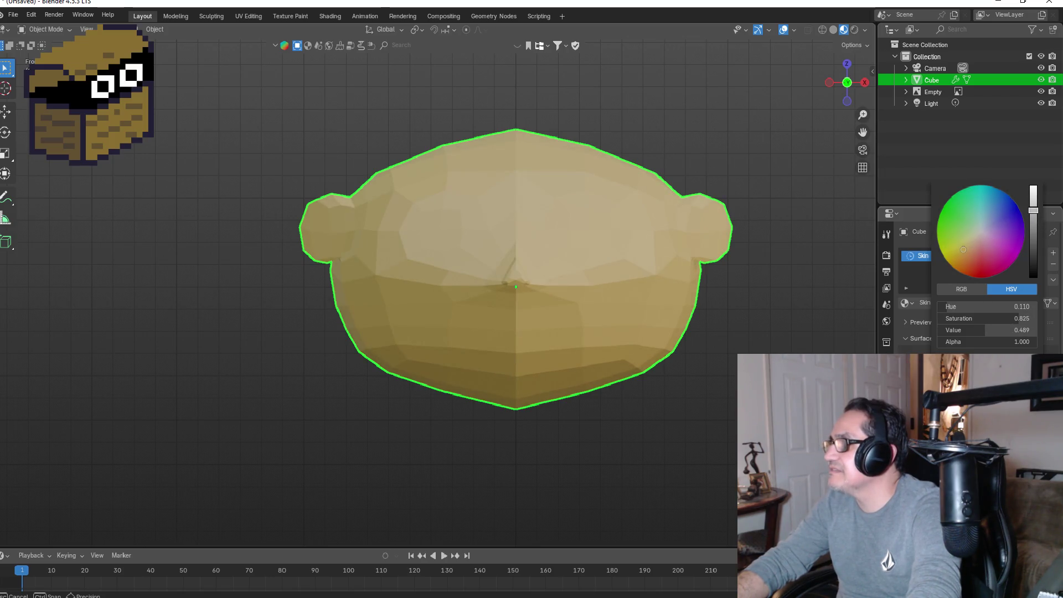
pyautogui.scroll(-4, 620, 294)
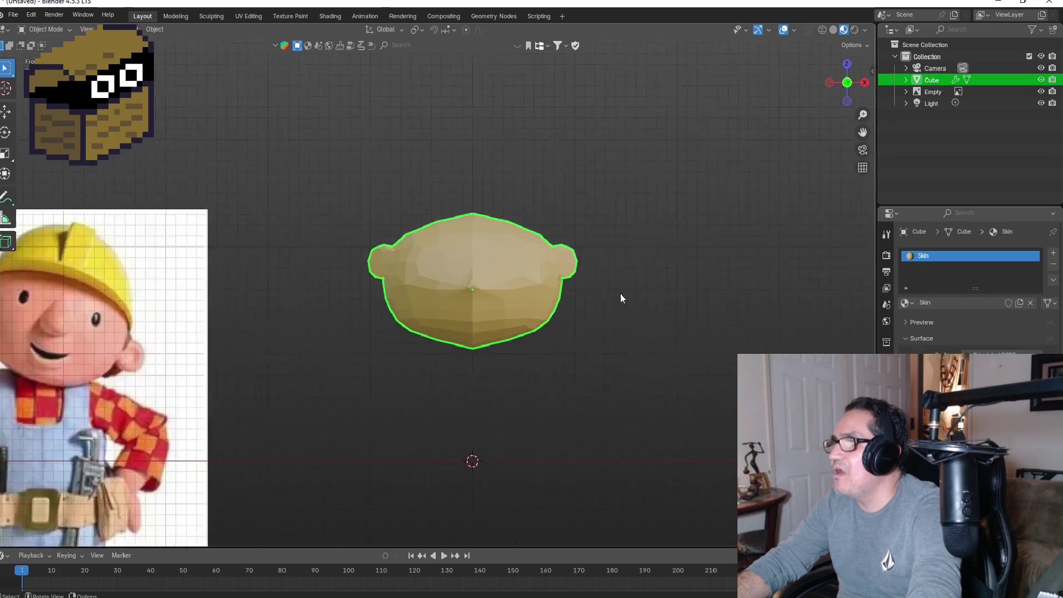
pyautogui.scroll(-1, 410, 284)
pyautogui.scroll(2, 430, 273)
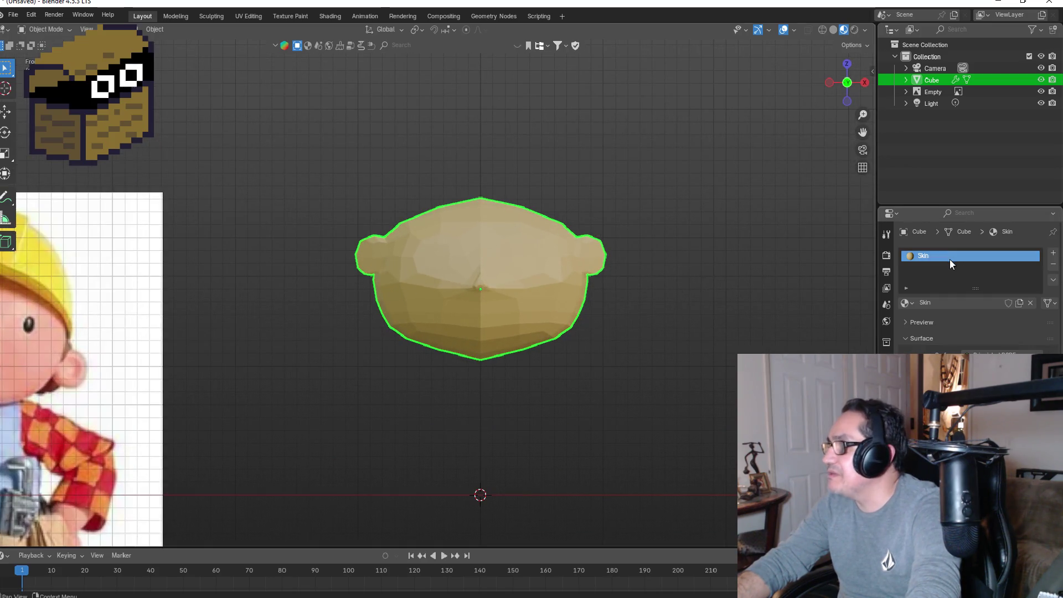
pyautogui.click(991, 361)
pyautogui.moveTo(966, 251); pyautogui.dragTo(961, 247)
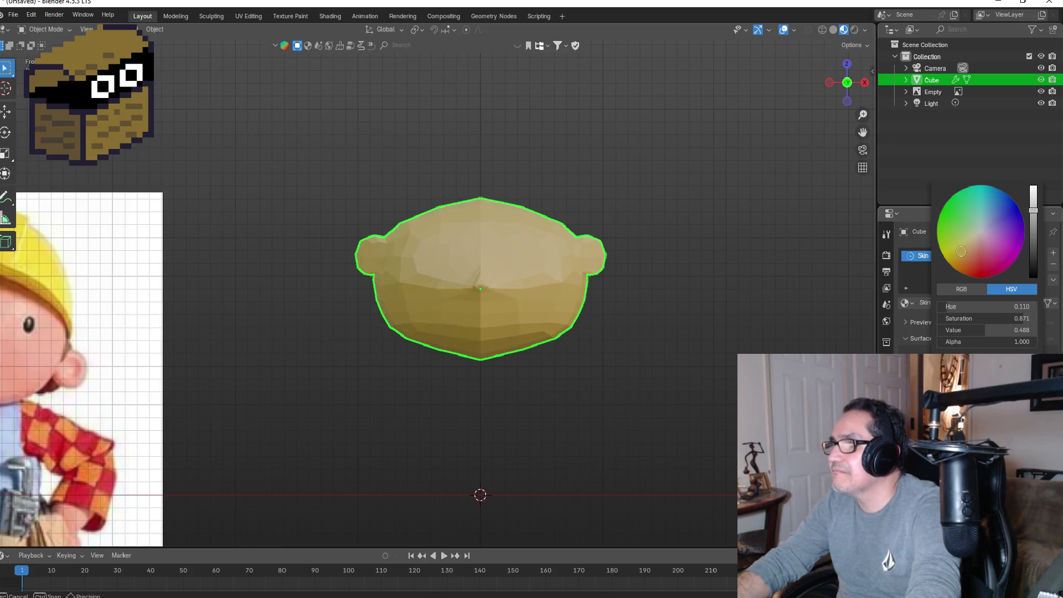
pyautogui.click(997, 361)
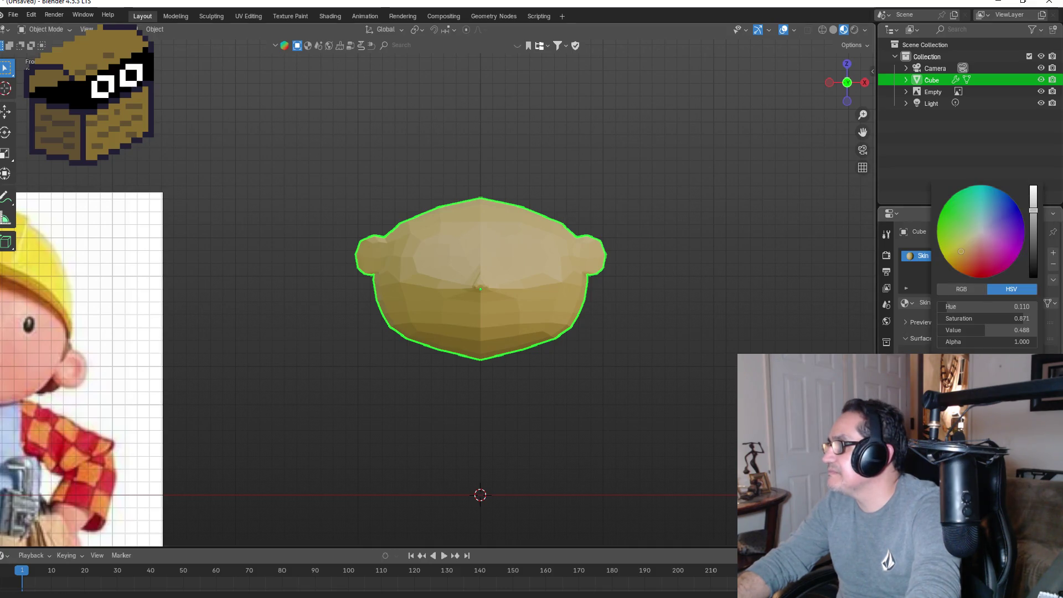
pyautogui.moveTo(1035, 213); pyautogui.dragTo(1032, 202)
pyautogui.click(702, 299)
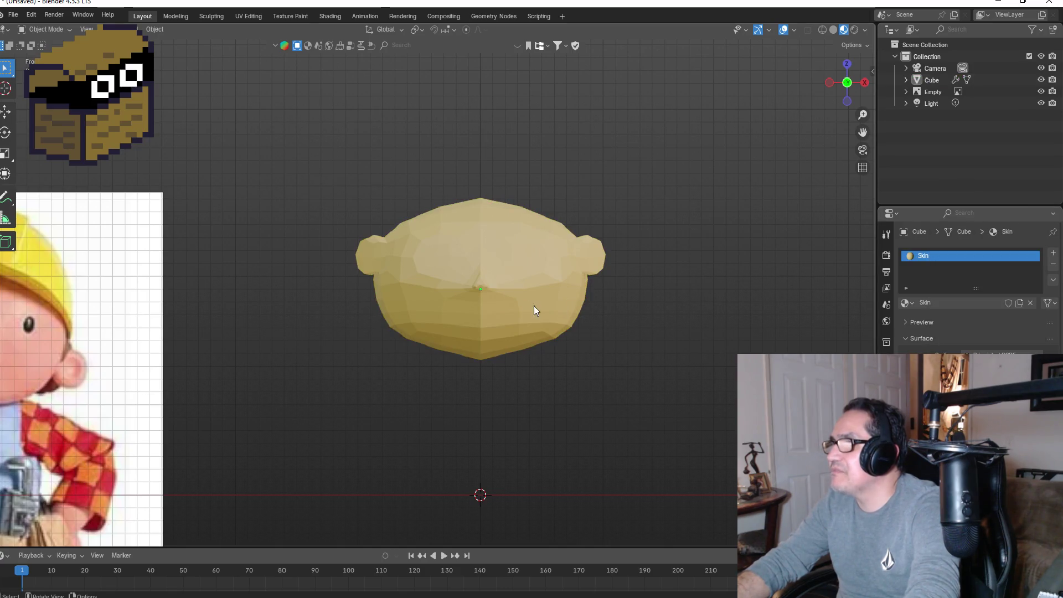
pyautogui.click(525, 251)
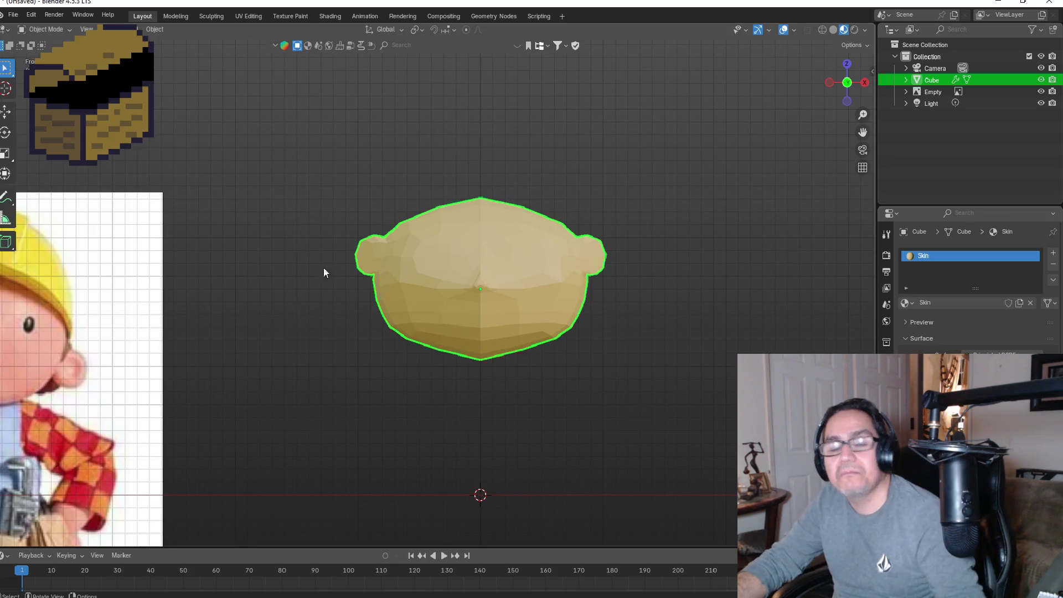
pyautogui.scroll(2, 542, 285)
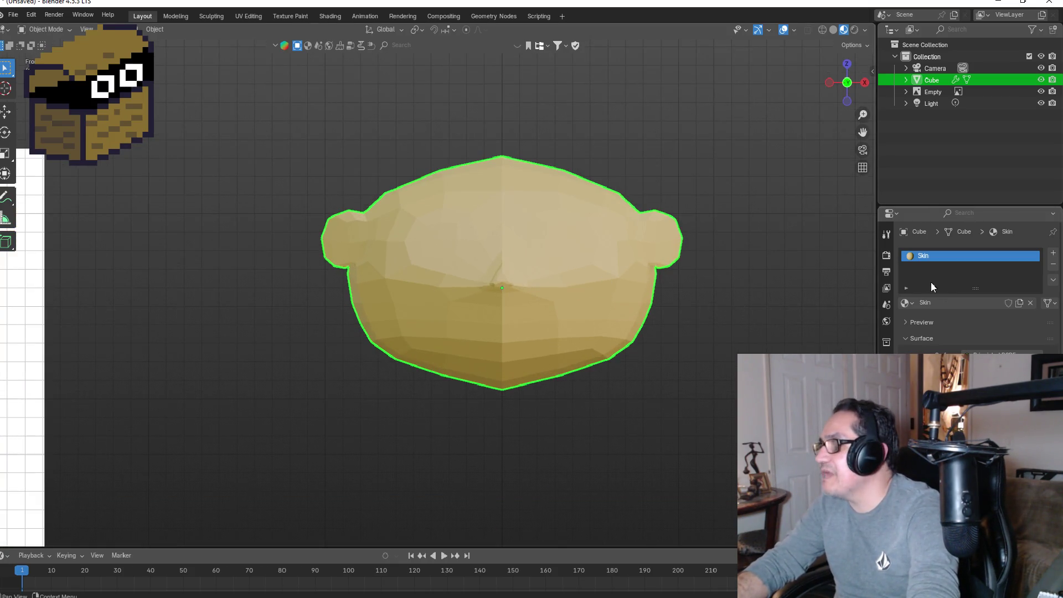
# Step: Add a second material slot with a new material named 'Black', coloured black
pyautogui.click(1054, 252)
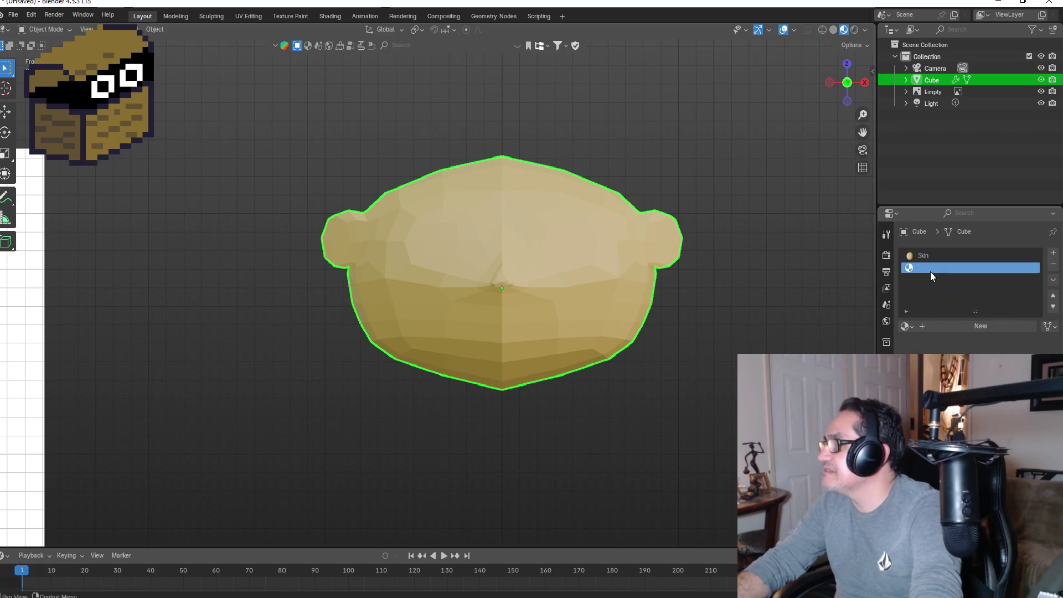
pyautogui.click(953, 326)
pyautogui.doubleClick(956, 271)
pyautogui.write('Black')
pyautogui.press('Return')
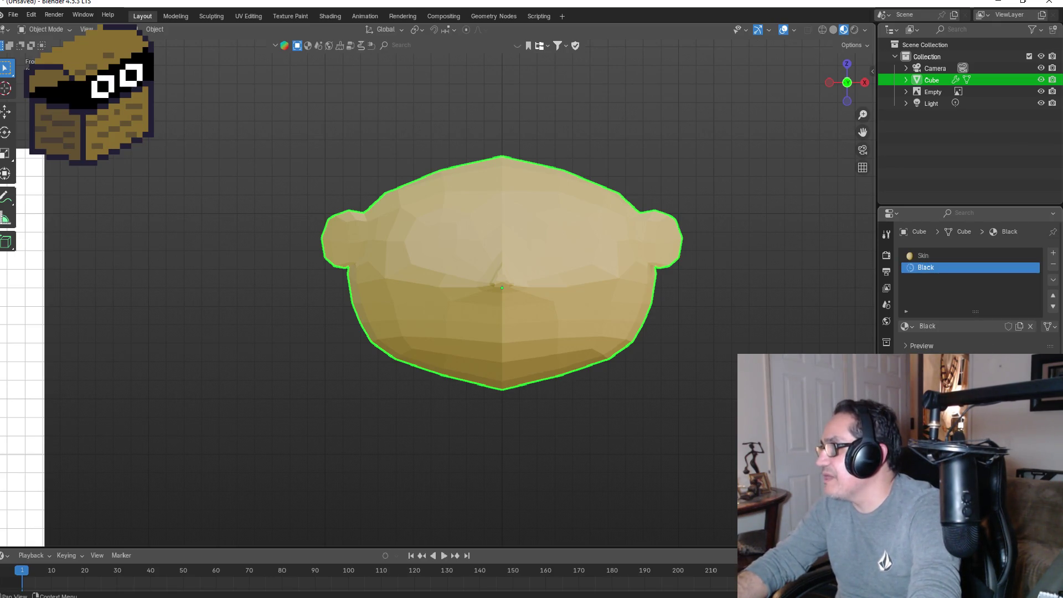
pyautogui.click(1024, 303)
pyautogui.moveTo(1032, 278); pyautogui.dragTo(1033, 300)
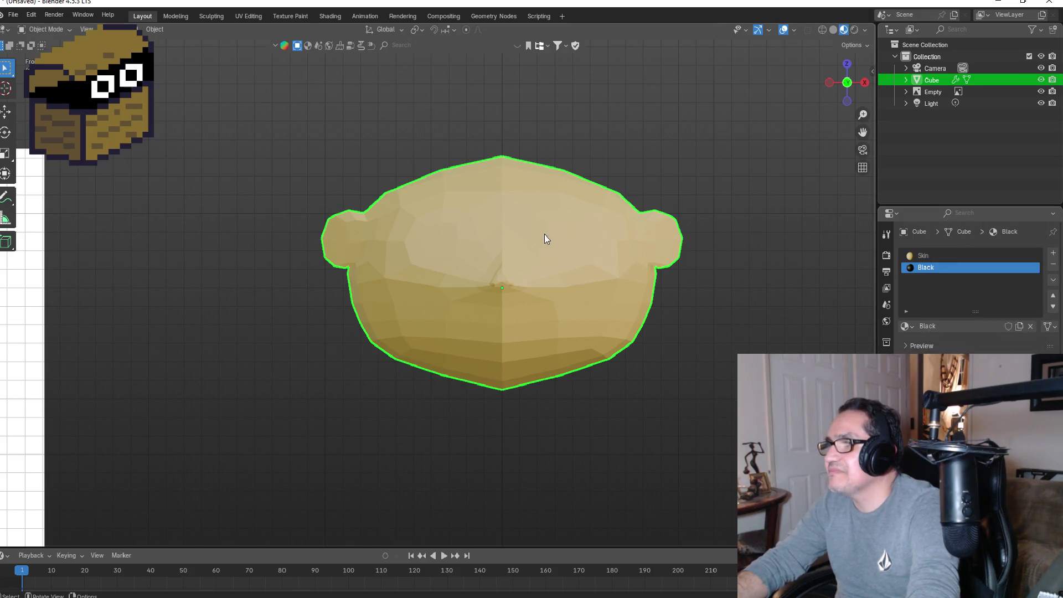
# Step: In face select mode, assign the Black material to the mirrored eye face
pyautogui.press('Tab')
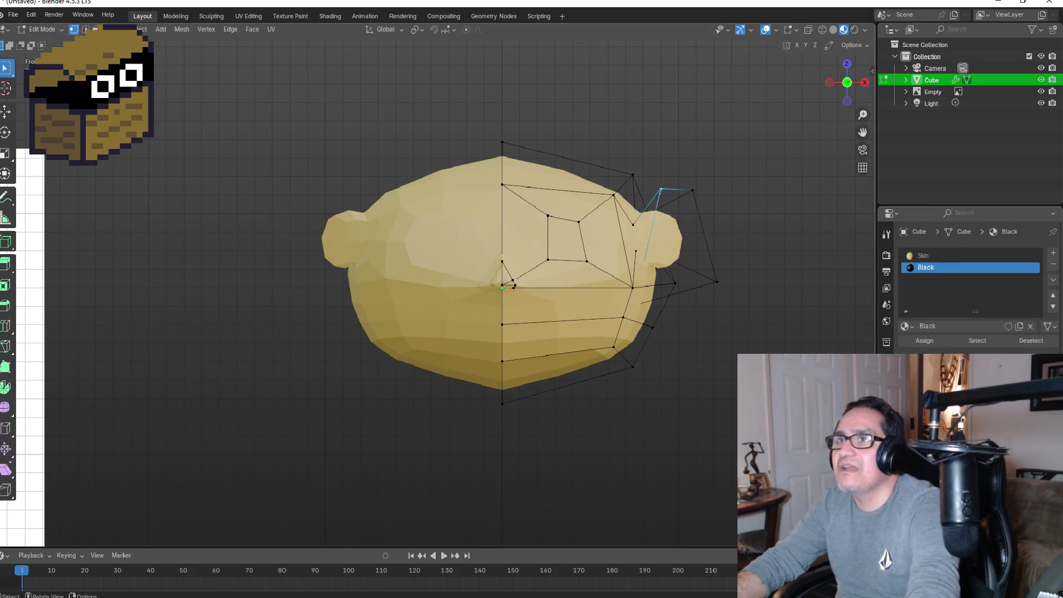
pyautogui.press('3')
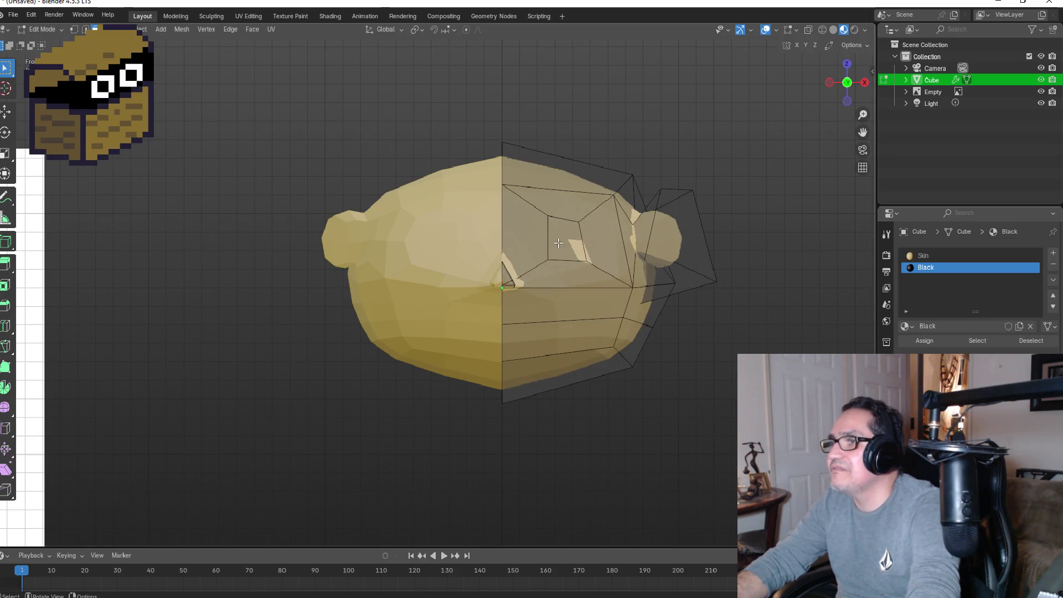
pyautogui.click(558, 243)
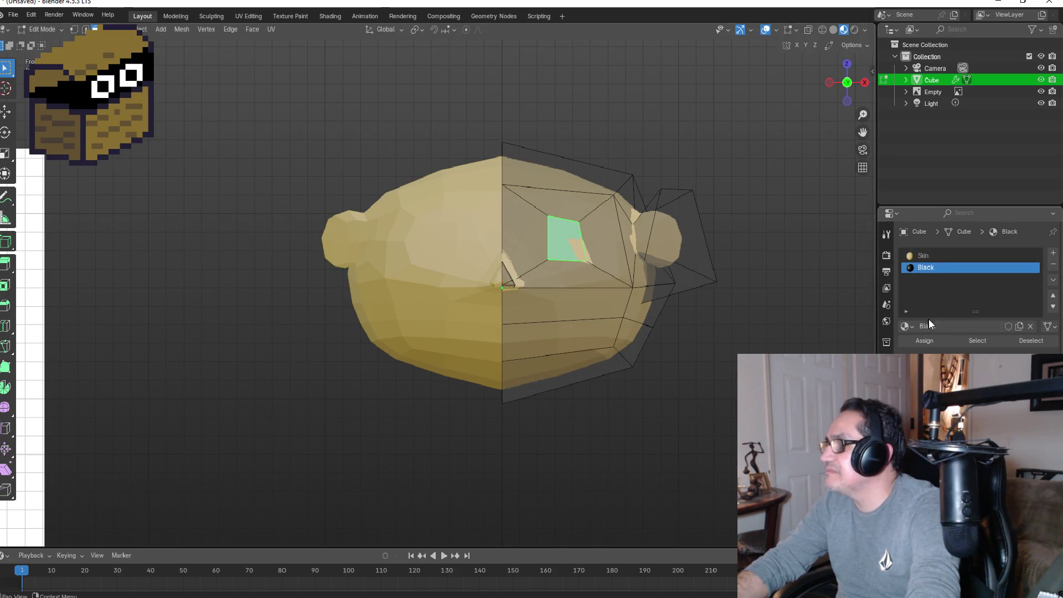
pyautogui.click(925, 340)
pyautogui.click(728, 316)
# Step: Return to Object Mode and zoom and orbit to inspect the dark eye patches
pyautogui.scroll(-2, 682, 344)
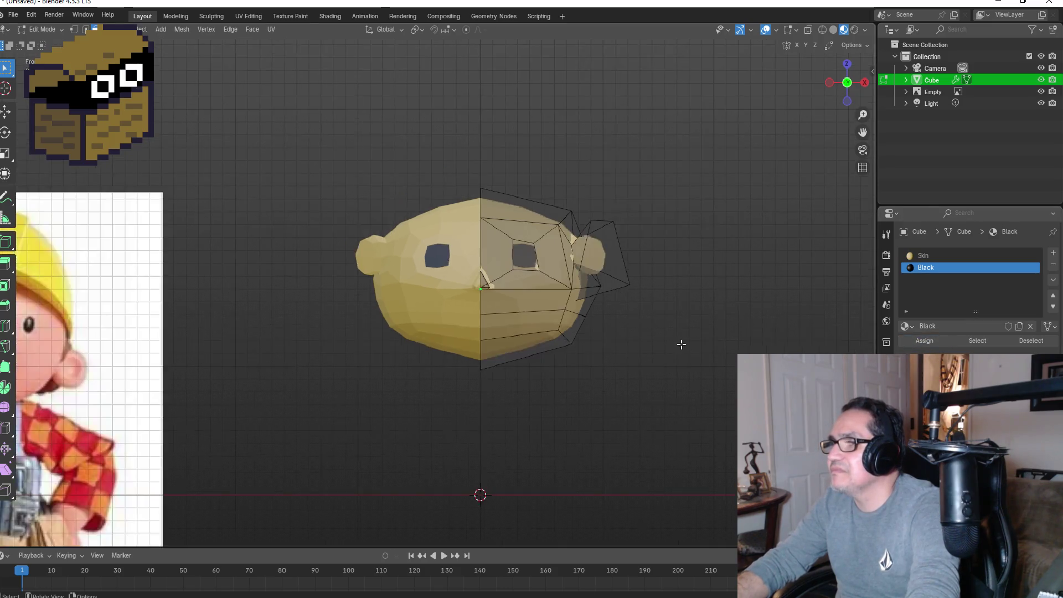
pyautogui.scroll(-3, 682, 345)
pyautogui.press('Tab')
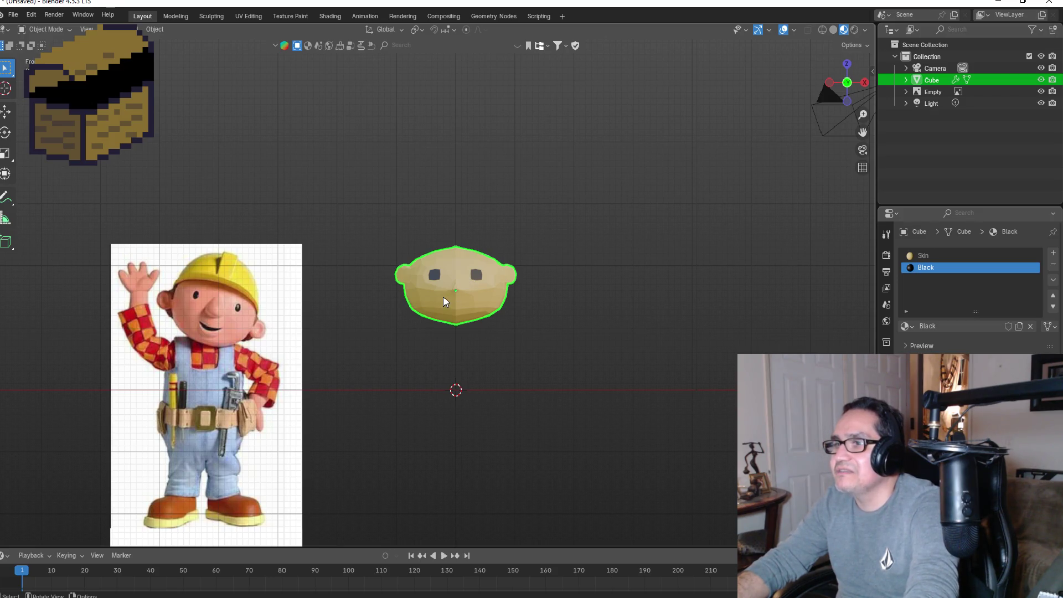
pyautogui.scroll(2, 450, 297)
pyautogui.scroll(4, 450, 297)
pyautogui.scroll(-4, 471, 295)
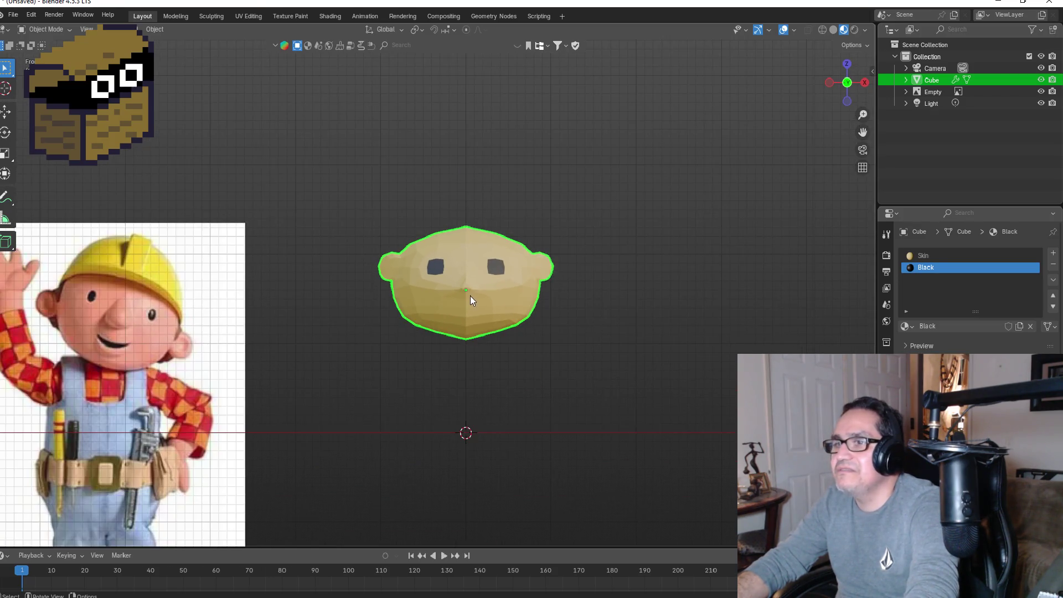
pyautogui.scroll(5, 500, 248)
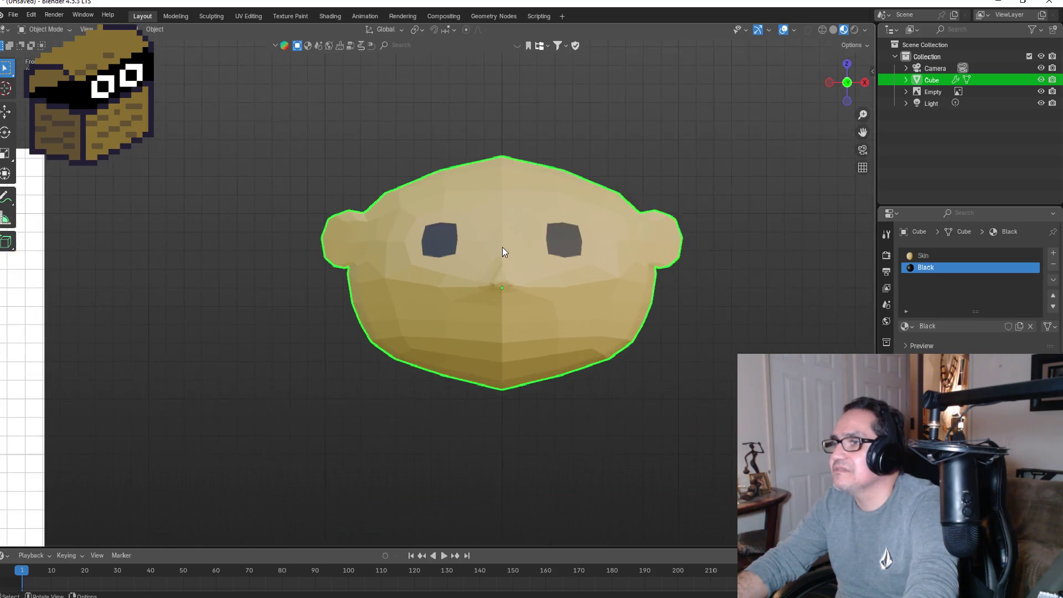
pyautogui.scroll(-5, 569, 268)
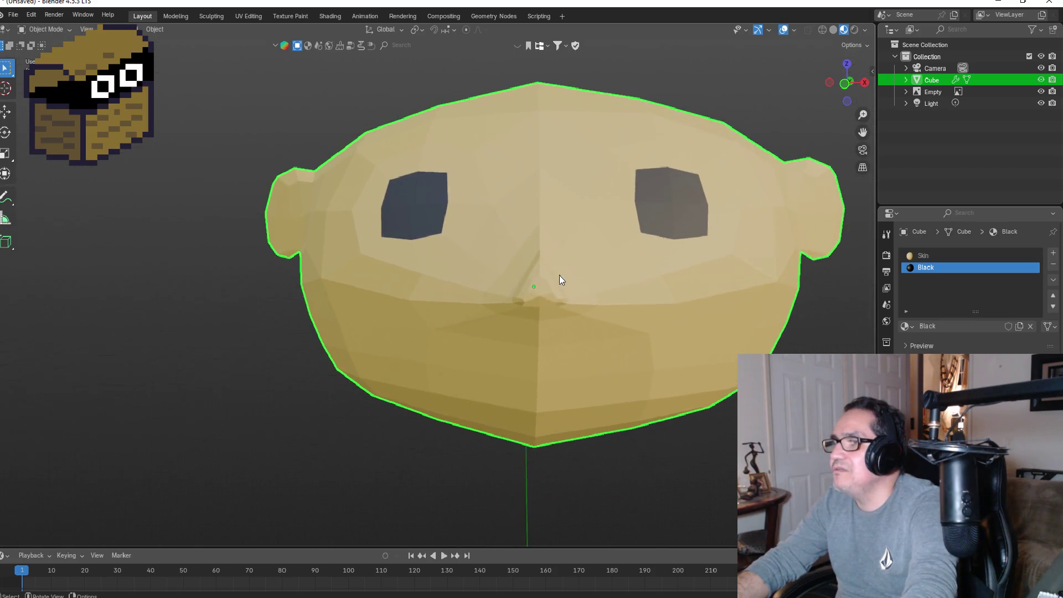
pyautogui.scroll(-3, 500, 298)
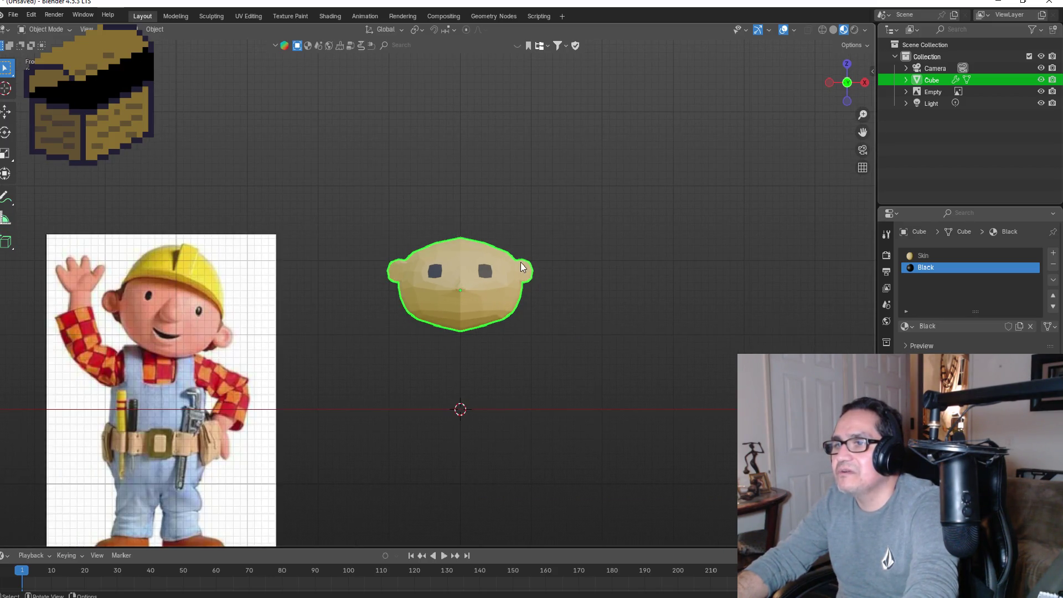
pyautogui.scroll(5, 529, 263)
pyautogui.moveTo(560, 275); pyautogui.dragTo(324, 297, button='middle')
# Step: In vertex select, pull the vertex where the nose starts outward from the face
pyautogui.scroll(6, 242, 320)
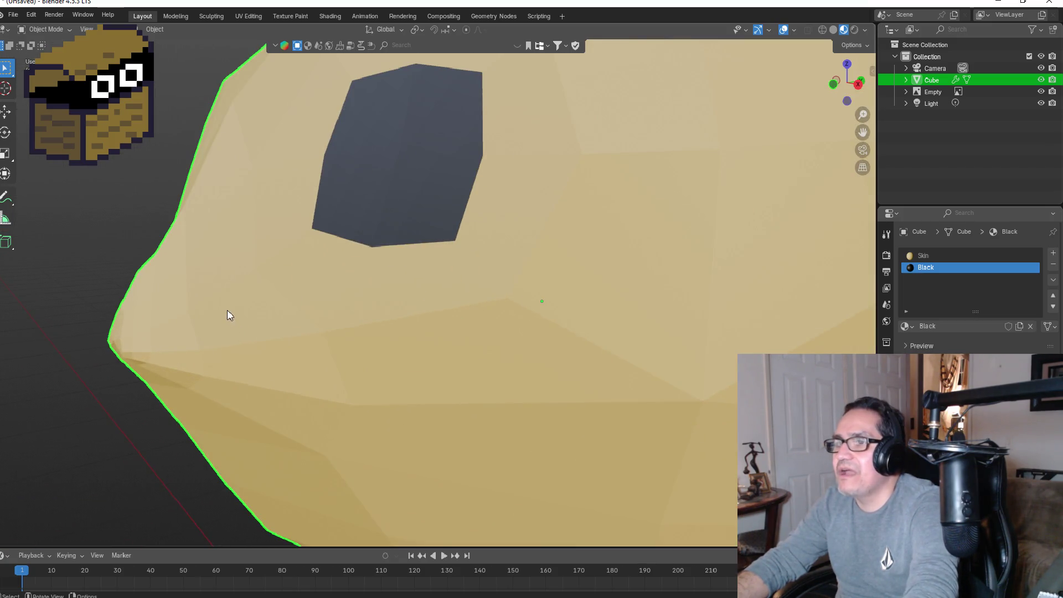
pyautogui.press('Tab')
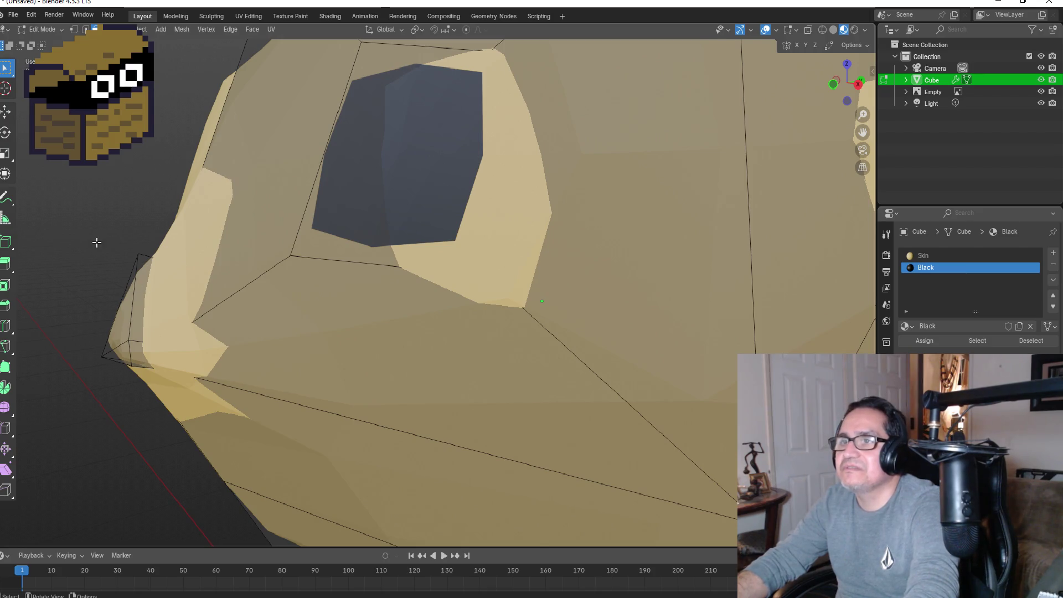
pyautogui.click(74, 32)
pyautogui.moveTo(114, 239)
pyautogui.mouseDown()
pyautogui.moveTo(136, 269)
pyautogui.moveTo(157, 272)
pyautogui.mouseUp()
pyautogui.press('g')
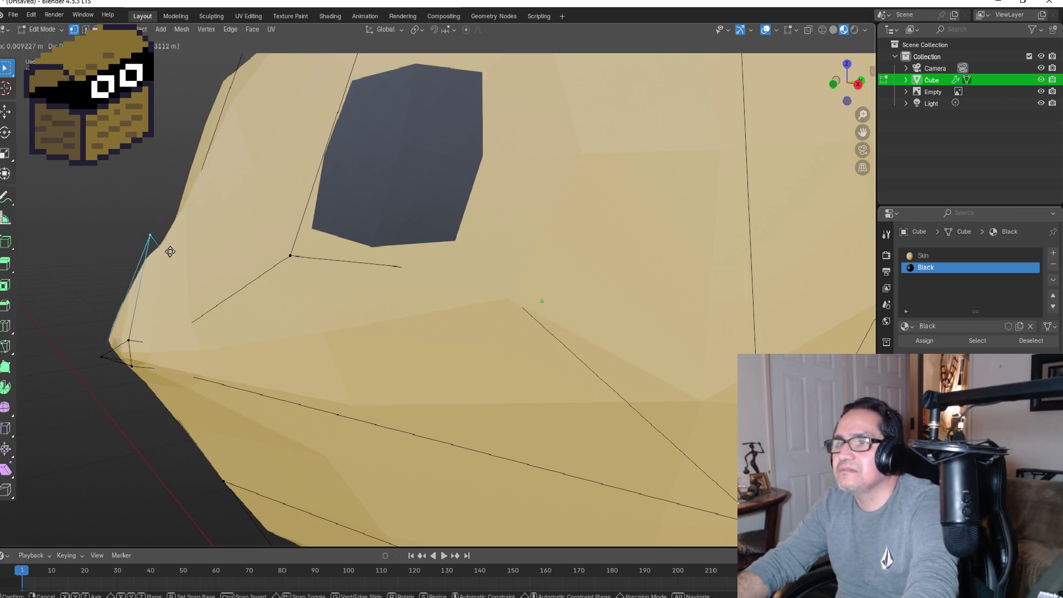
pyautogui.click(226, 176)
# Step: Return to Object Mode and inspect the new nose from the front and side
pyautogui.scroll(-5, 138, 305)
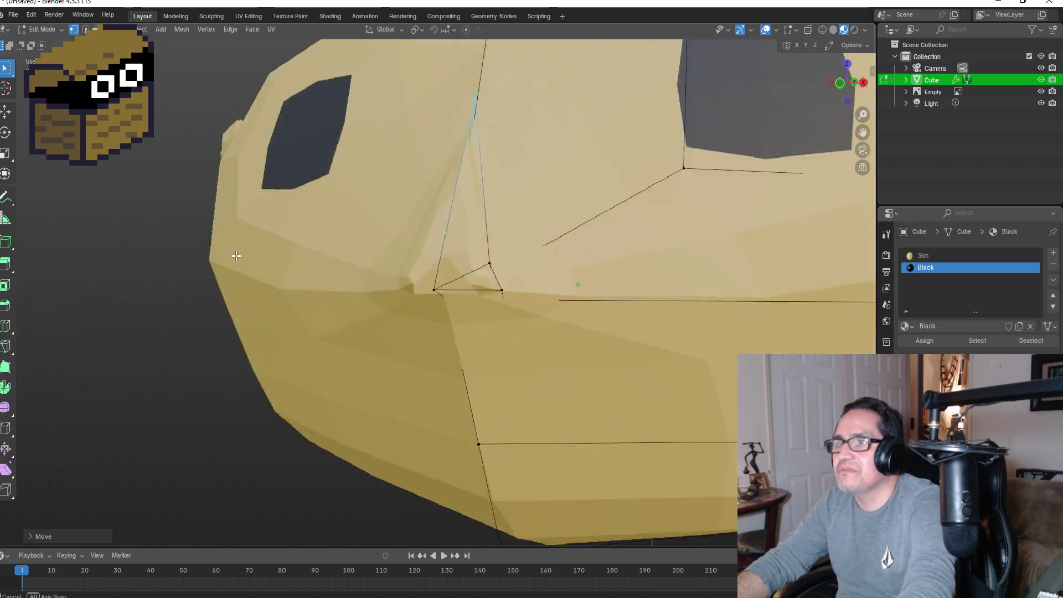
pyautogui.moveTo(277, 316)
pyautogui.mouseDown(button='middle')
pyautogui.moveTo(442, 335)
pyautogui.moveTo(526, 299)
pyautogui.moveTo(498, 326)
pyautogui.moveTo(559, 331)
pyautogui.mouseUp(button='middle')
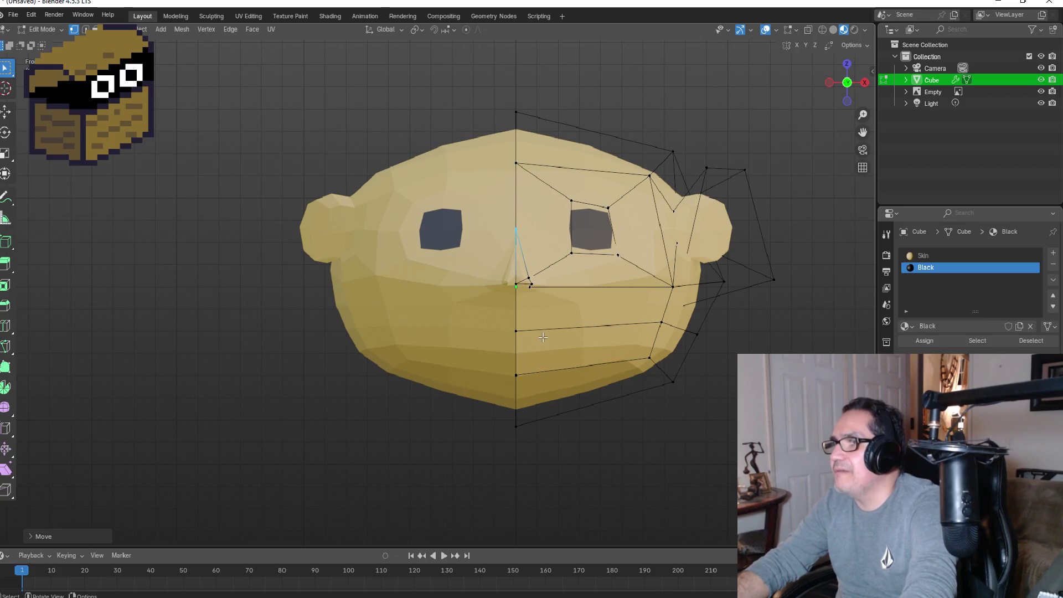
pyautogui.scroll(-4, 559, 331)
pyautogui.press('Tab')
pyautogui.scroll(-1, 526, 334)
pyautogui.scroll(7, 532, 207)
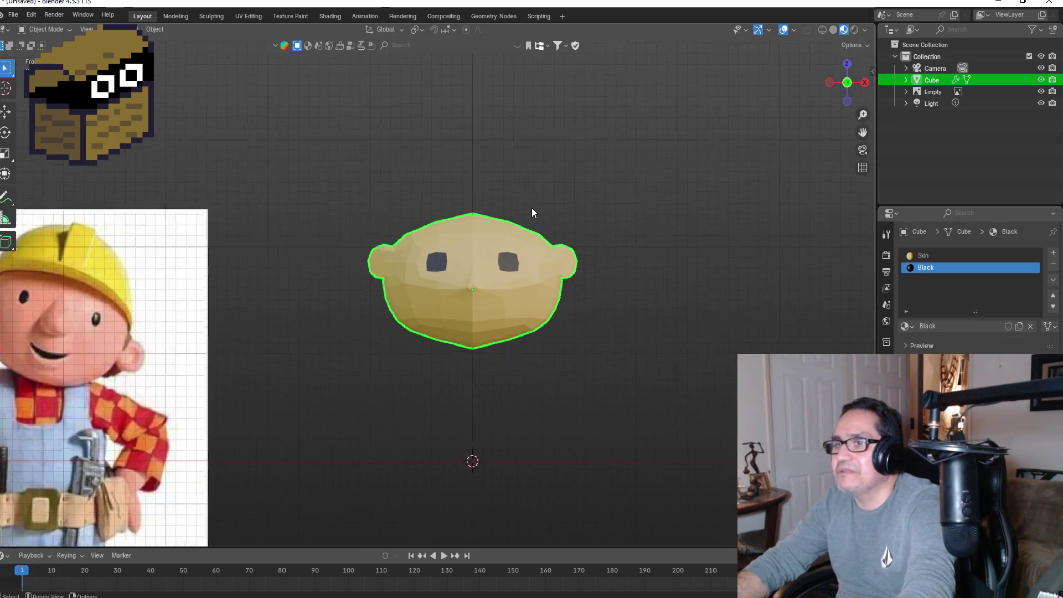
pyautogui.scroll(-1, 371, 249)
pyautogui.scroll(-5, 373, 254)
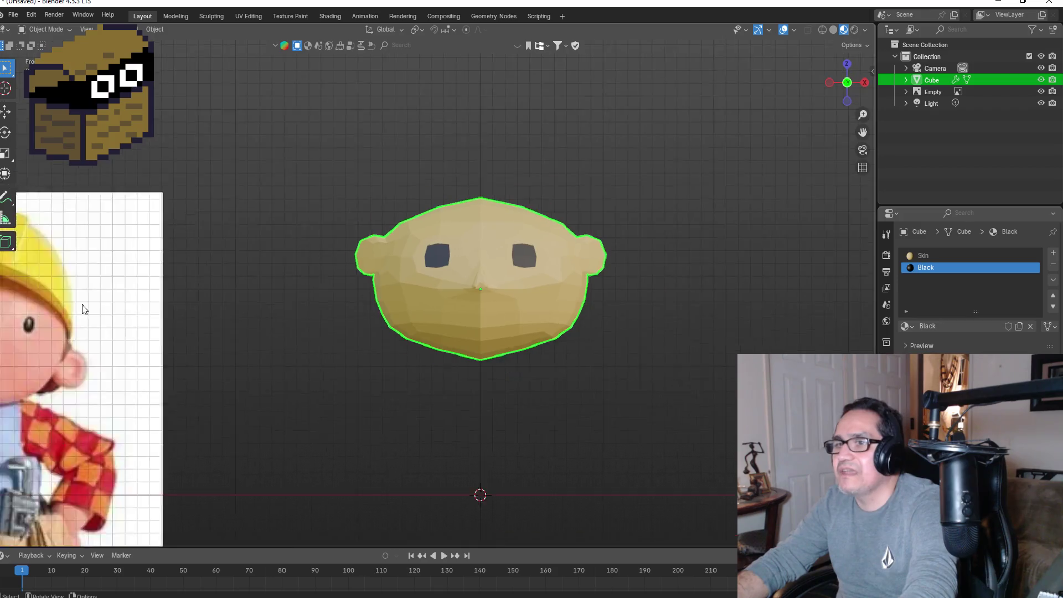
pyautogui.scroll(-2, 378, 317)
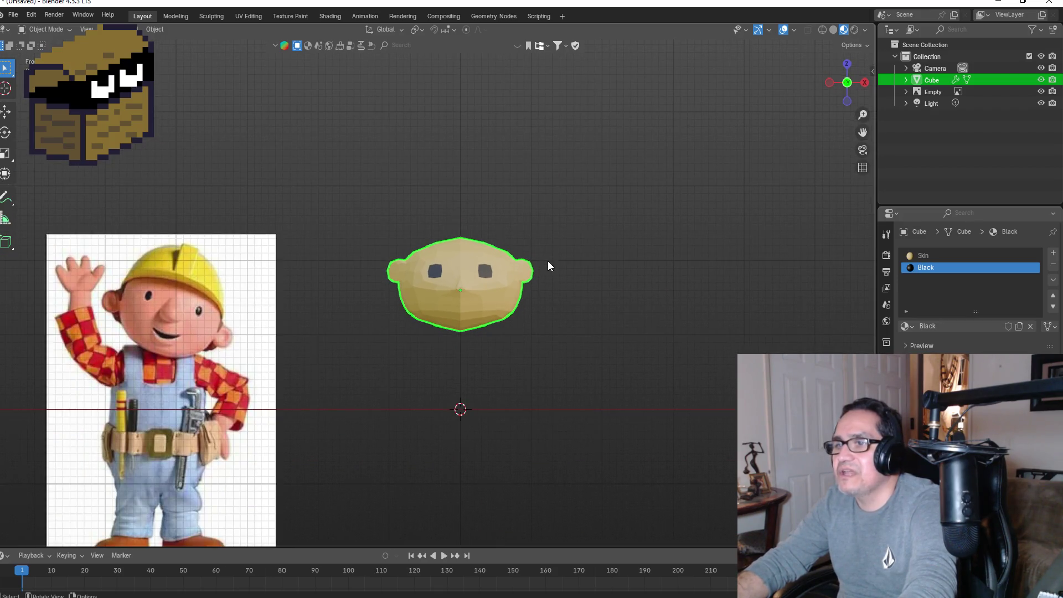
pyautogui.scroll(8, 542, 271)
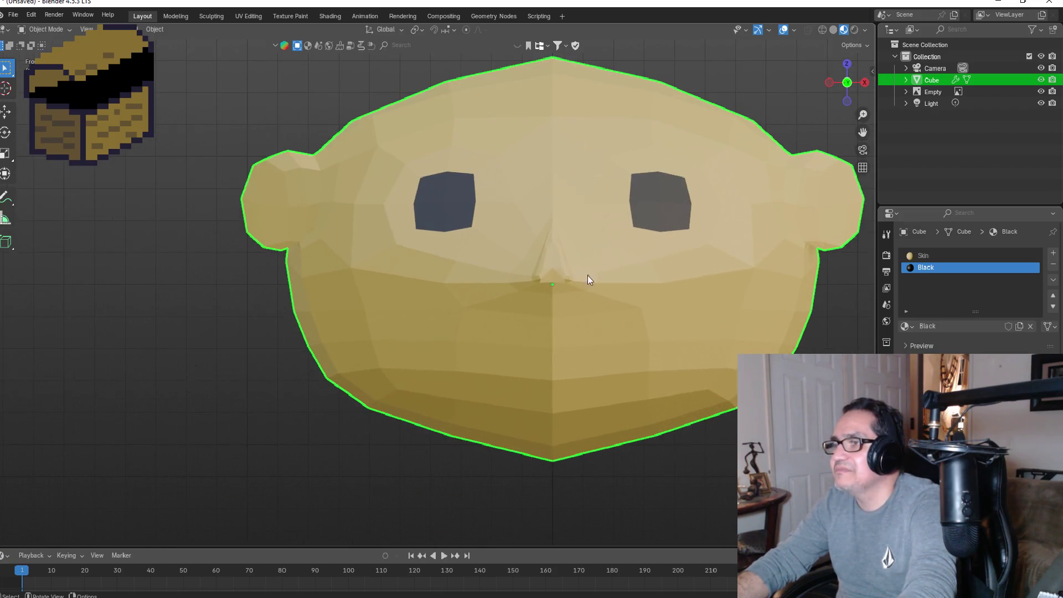
pyautogui.moveTo(670, 269); pyautogui.dragTo(628, 282, button='middle')
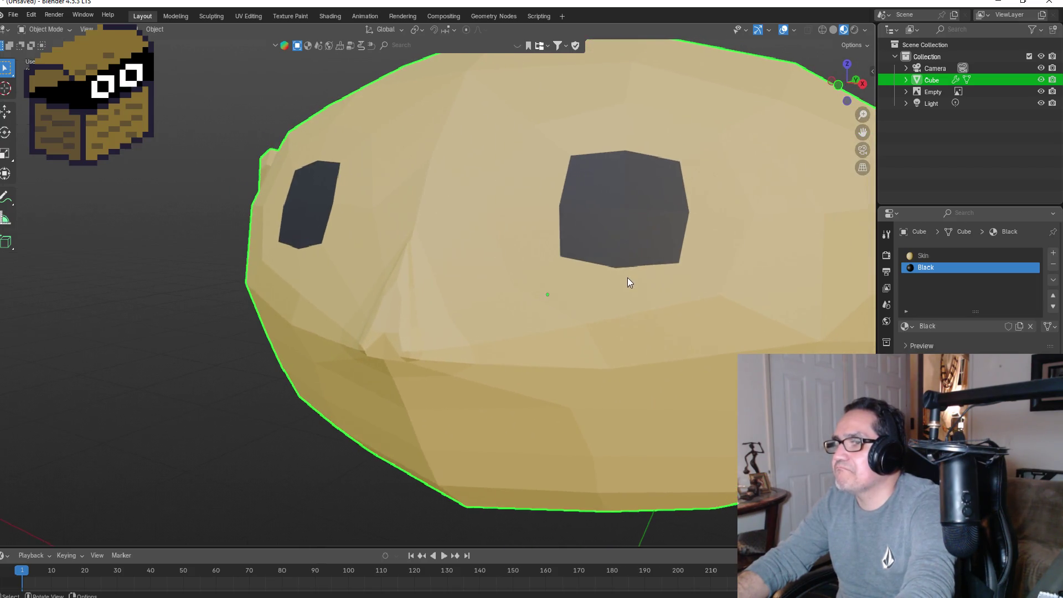
pyautogui.scroll(2, 442, 304)
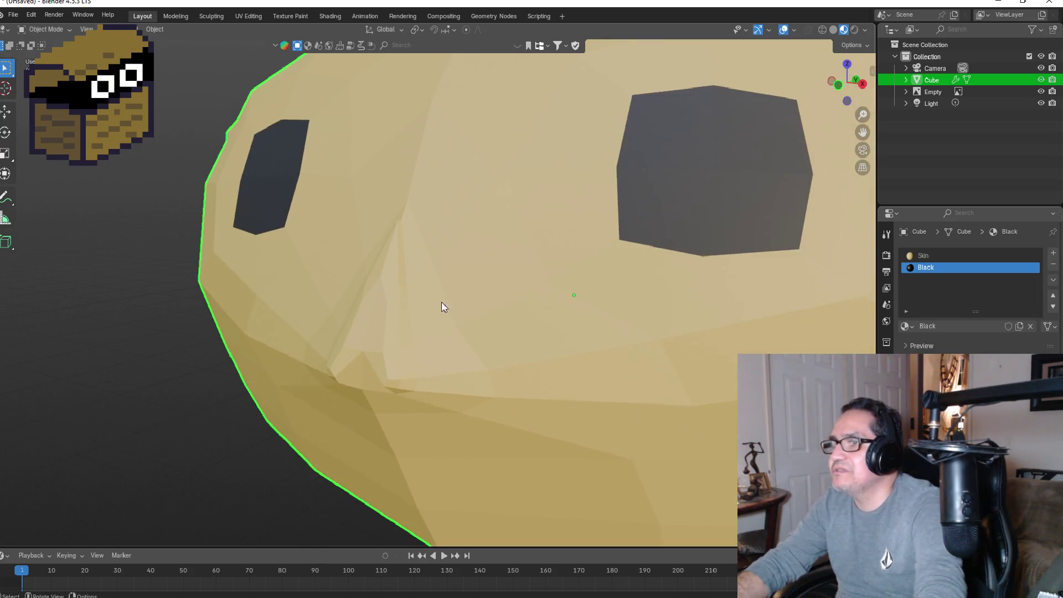
# Step: Back in Edit Mode, reposition the vertex at the nose's lower corner
pyautogui.press('Tab')
pyautogui.moveTo(335, 380); pyautogui.dragTo(357, 405)
pyautogui.press('g')
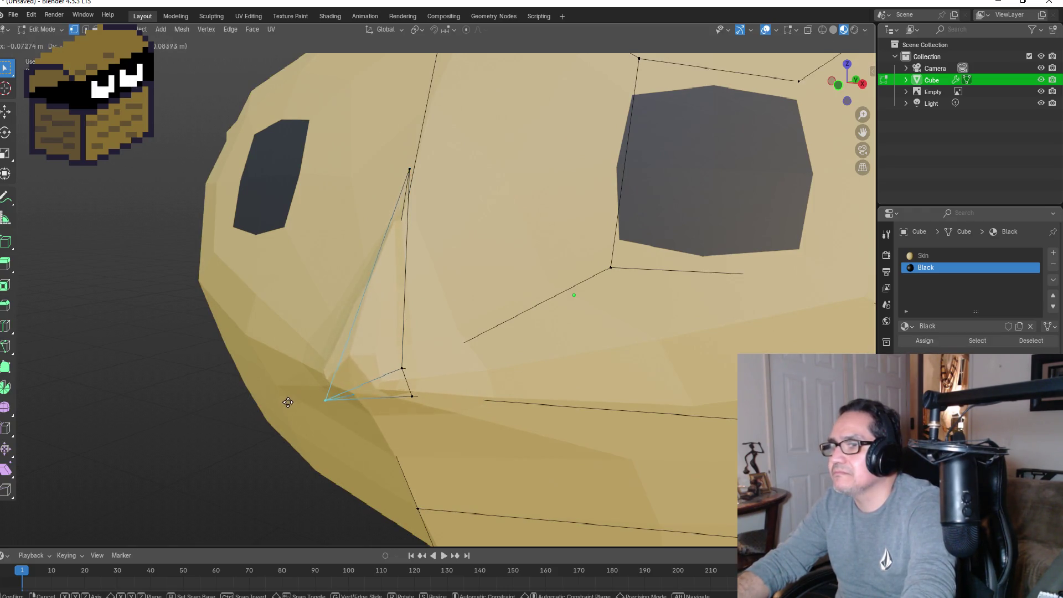
pyautogui.click(262, 406)
# Step: Lower the nose vertex to refine the pointed nose shape
pyautogui.moveTo(263, 406); pyautogui.dragTo(472, 310, button='middle')
pyautogui.moveTo(267, 279)
pyautogui.mouseDown(button='middle')
pyautogui.moveTo(355, 268)
pyautogui.moveTo(259, 263)
pyautogui.moveTo(387, 264)
pyautogui.mouseUp(button='middle')
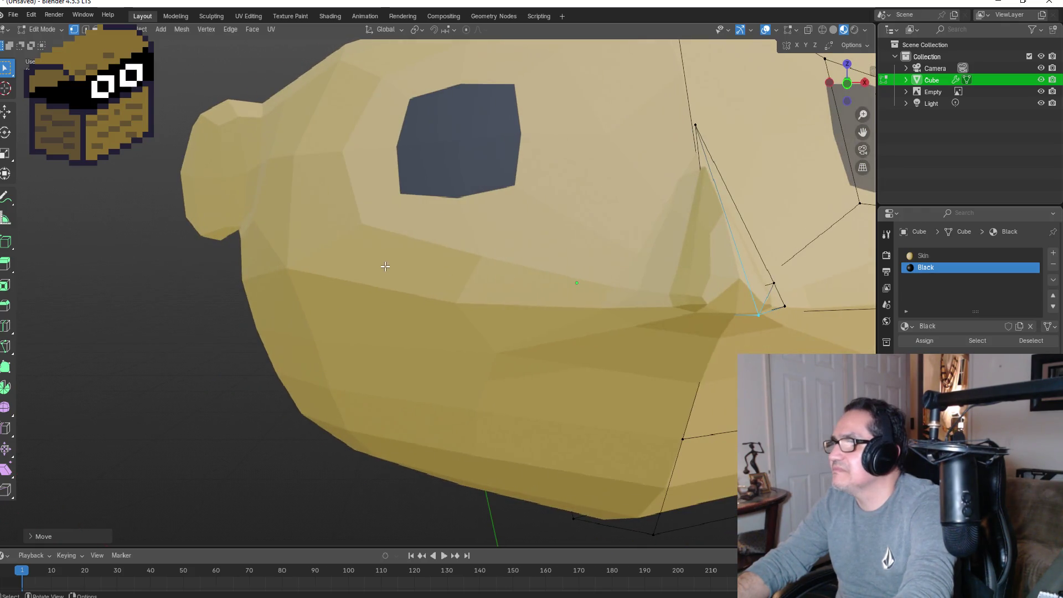
pyautogui.moveTo(491, 281); pyautogui.dragTo(408, 325, button='middle')
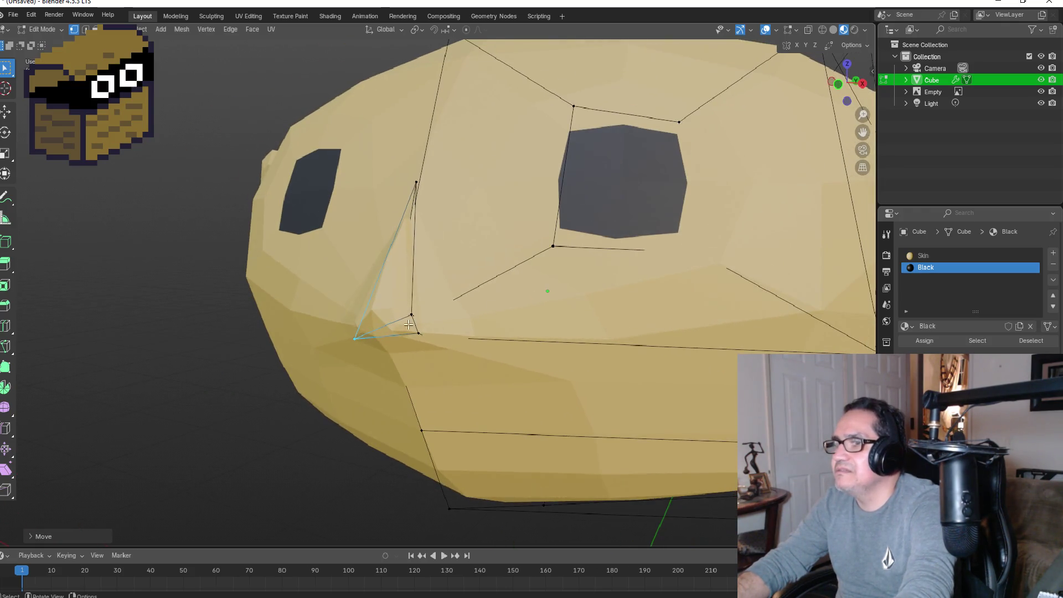
pyautogui.press('g')
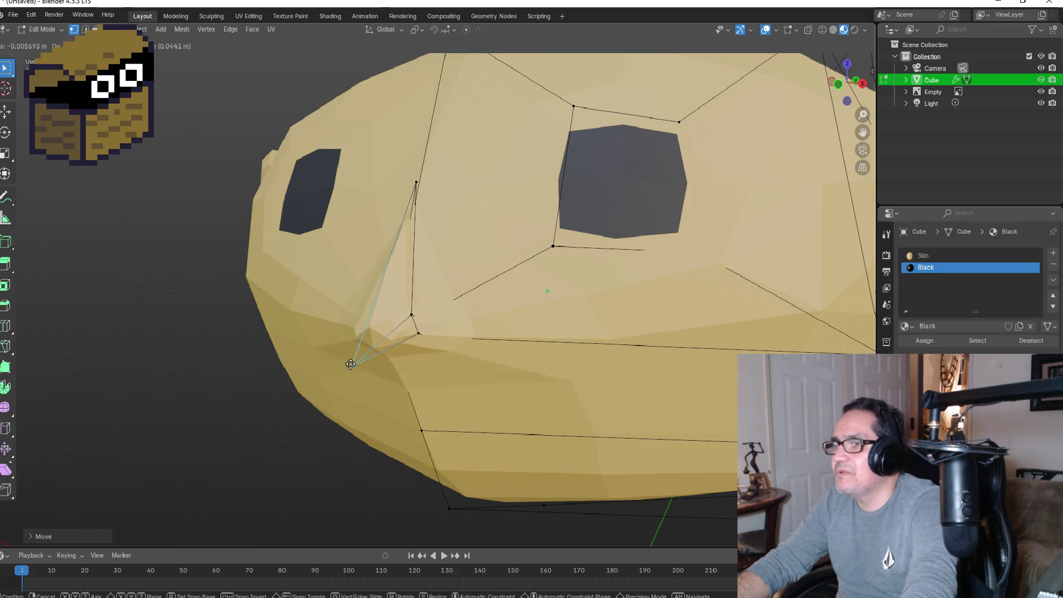
pyautogui.click(351, 364)
# Step: Return to Object Mode and check the nose in the straight front view
pyautogui.press('KP_1')
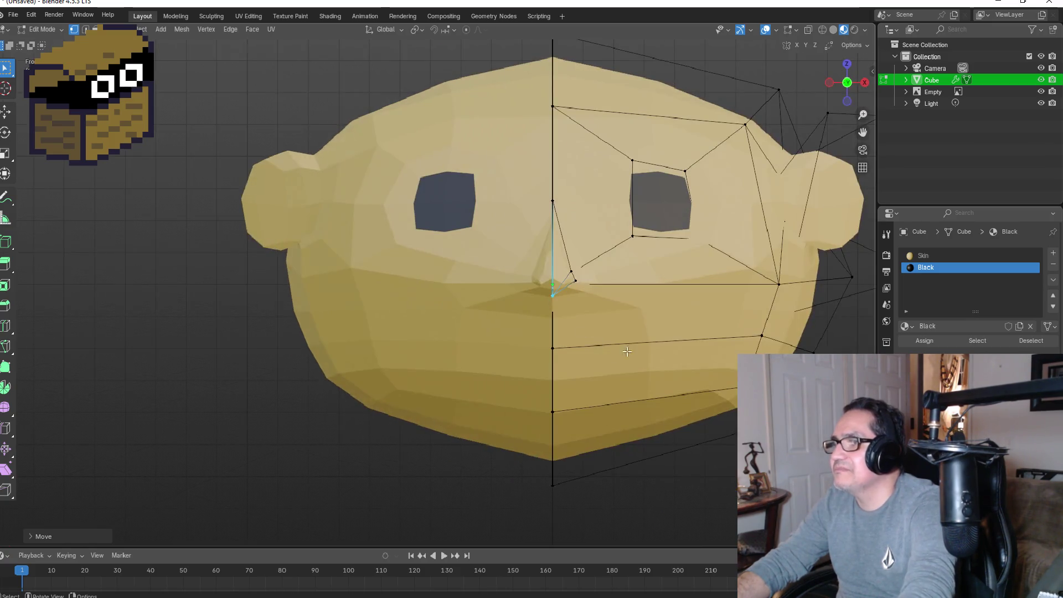
pyautogui.press('Tab')
pyautogui.scroll(-2, 673, 347)
pyautogui.moveTo(596, 327)
pyautogui.mouseDown(button='middle')
pyautogui.moveTo(555, 335)
pyautogui.moveTo(529, 363)
pyautogui.mouseUp(button='middle')
pyautogui.press('KP_1')
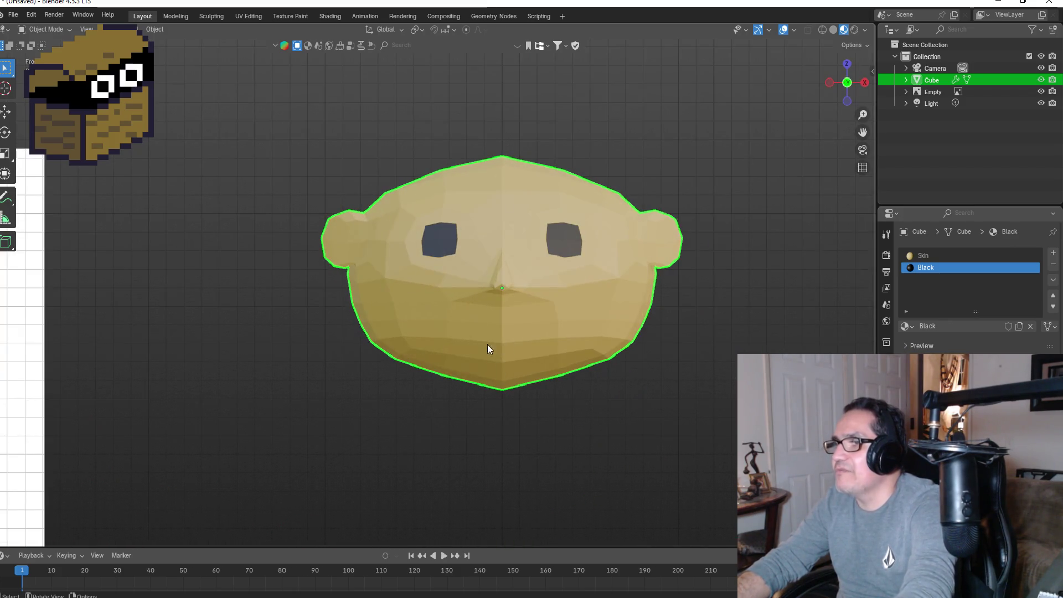
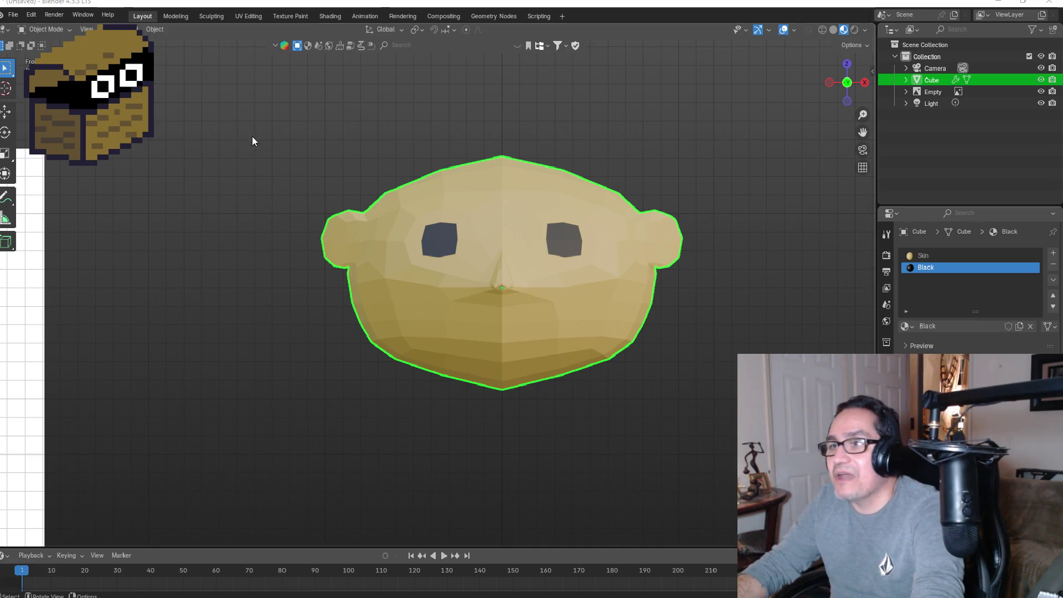
# Step: Zoom in to frame the cartoon head and enter Edit Mode on the Cube
pyautogui.scroll(-7, 263, 177)
pyautogui.scroll(2, 251, 307)
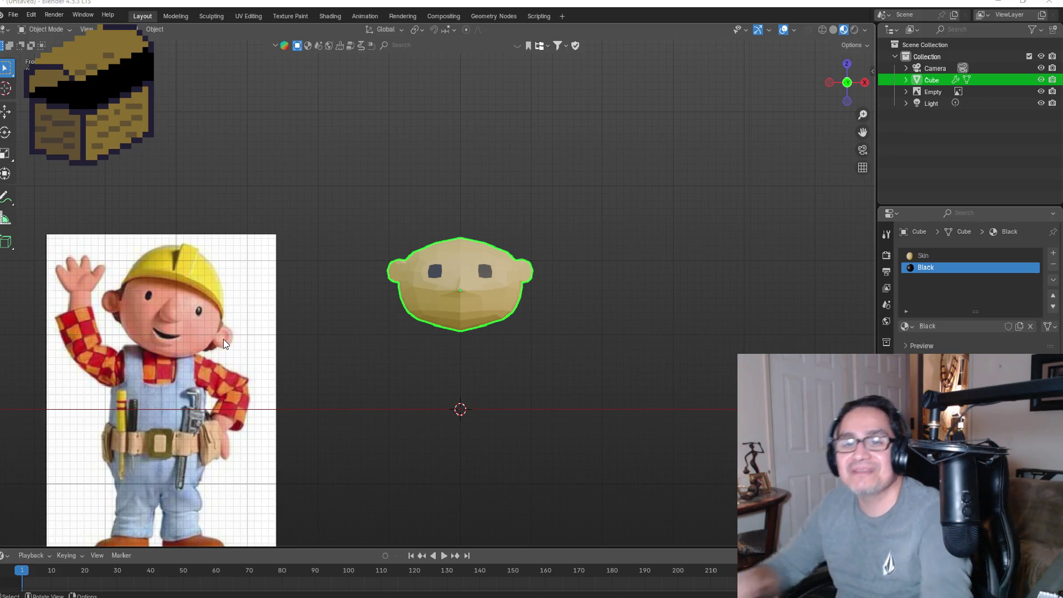
pyautogui.scroll(3, 527, 231)
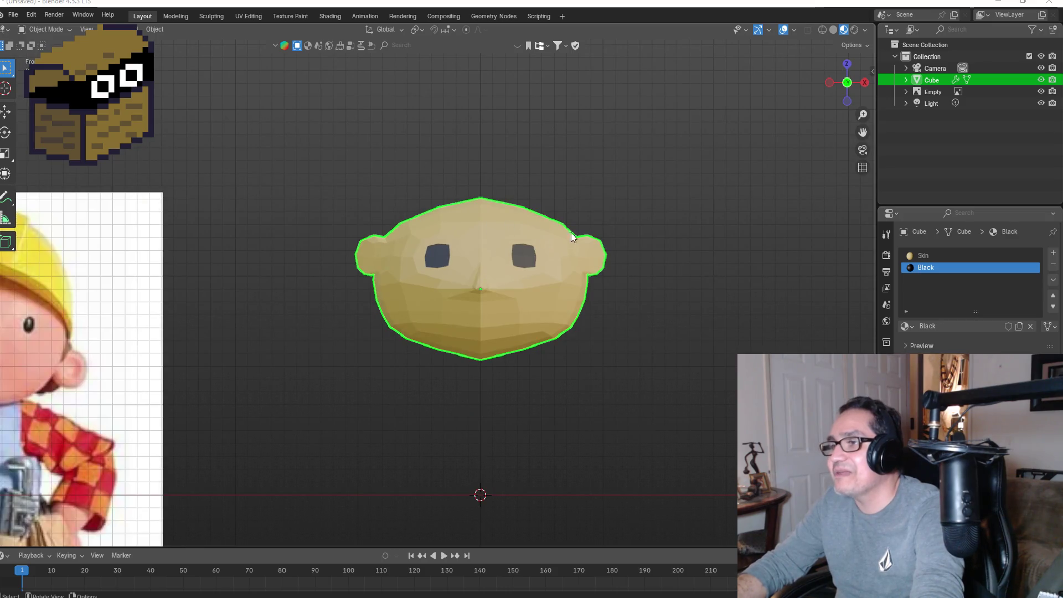
pyautogui.press('Tab')
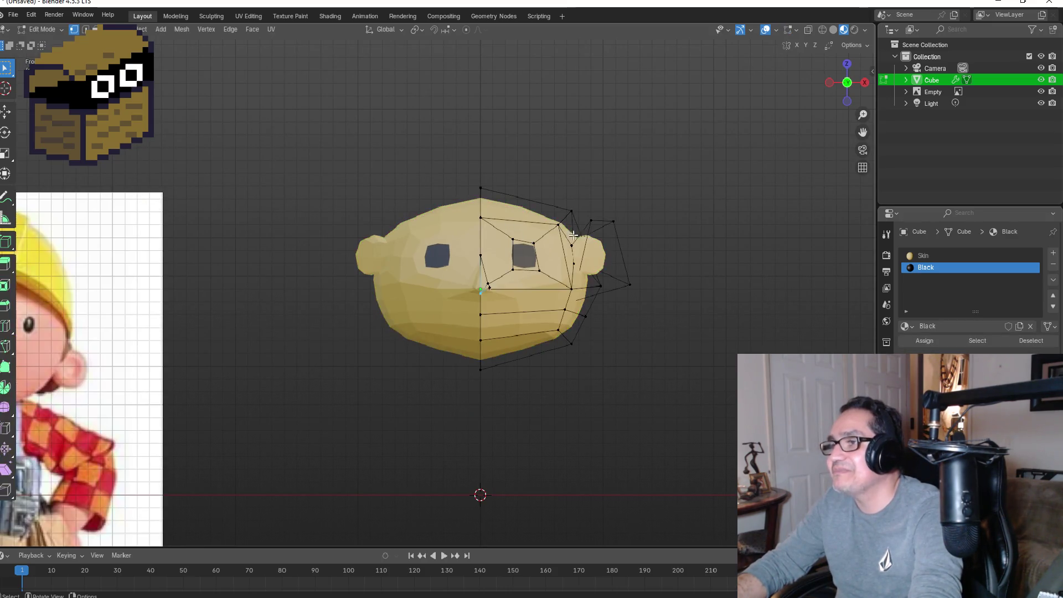
# Step: Move the vertical edge beside the right eye slightly right, then return to Object Mode
pyautogui.moveTo(556, 225); pyautogui.dragTo(586, 205, button='middle')
pyautogui.keyDown('shift'); pyautogui.moveTo(693, 244); pyautogui.dragTo(615, 271, button='middle'); pyautogui.keyUp('shift')
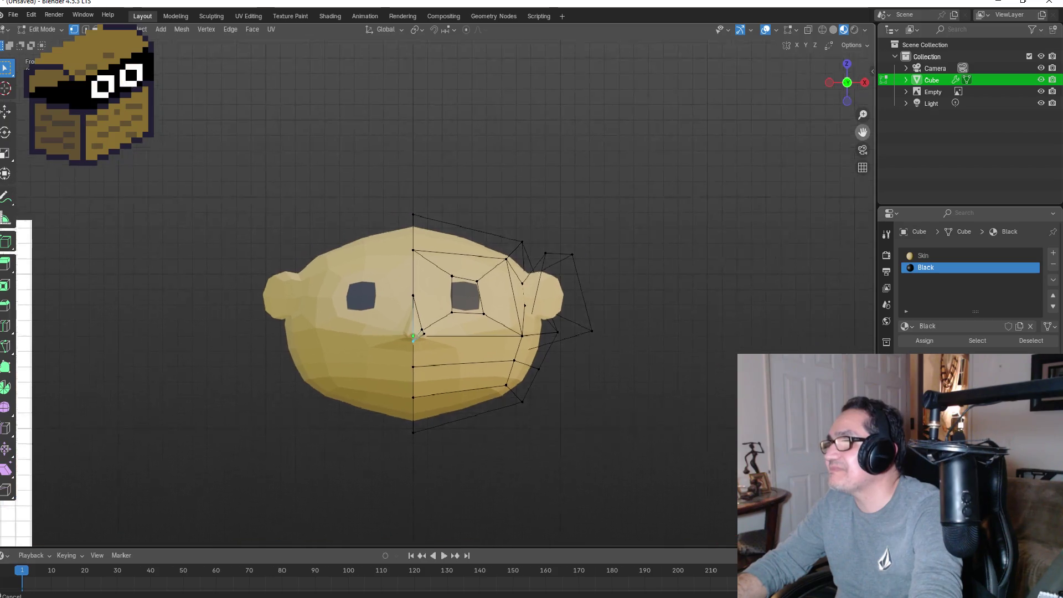
pyautogui.scroll(4, 625, 273)
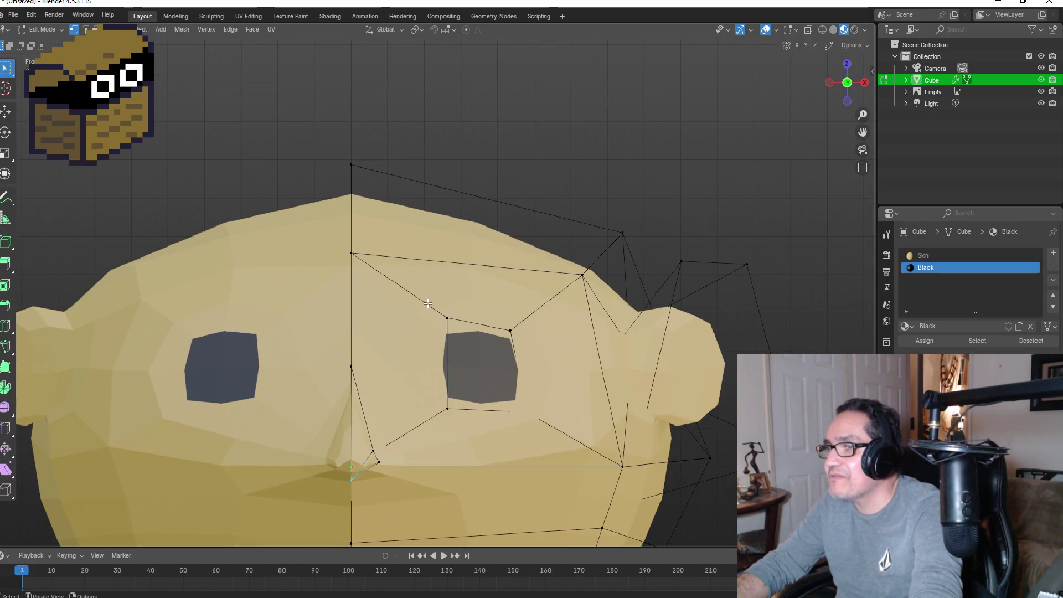
pyautogui.moveTo(429, 304); pyautogui.dragTo(465, 417)
pyautogui.press('g')
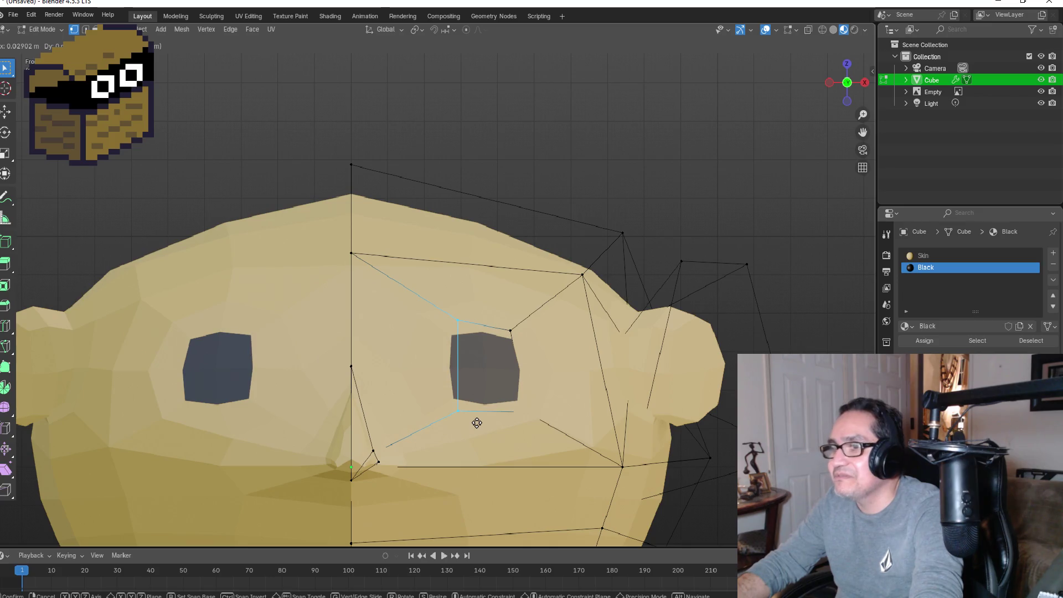
pyautogui.click(477, 423)
pyautogui.scroll(-5, 476, 423)
pyautogui.press('Tab')
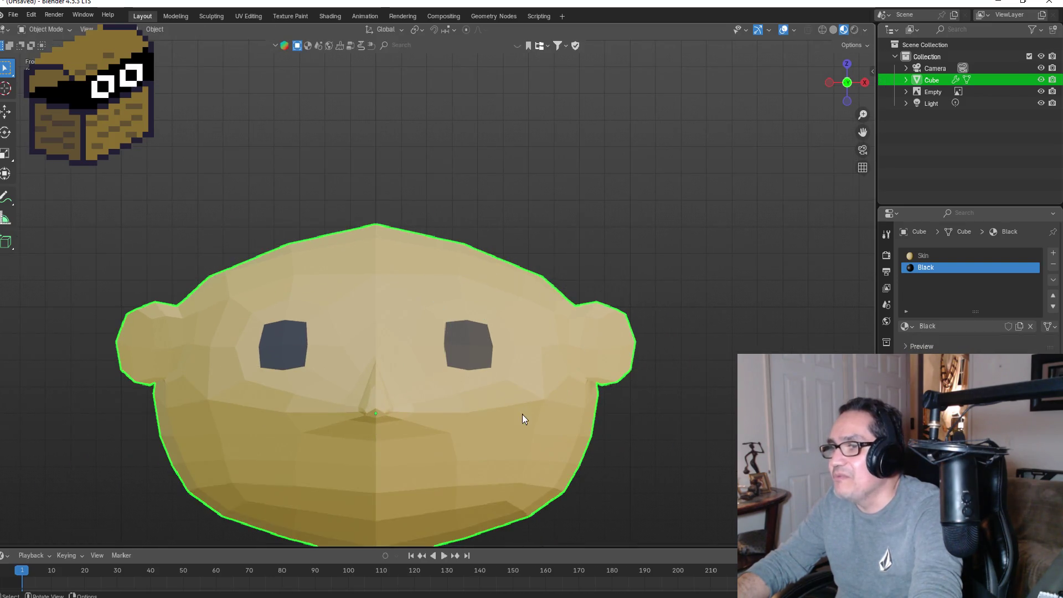
# Step: Add a Texture Coordinate node to the Black eye material, viewing the head from the front
pyautogui.moveTo(530, 286)
pyautogui.mouseDown(button='middle')
pyautogui.moveTo(473, 298)
pyautogui.moveTo(513, 301)
pyautogui.mouseUp(button='middle')
pyautogui.press('KP_1')
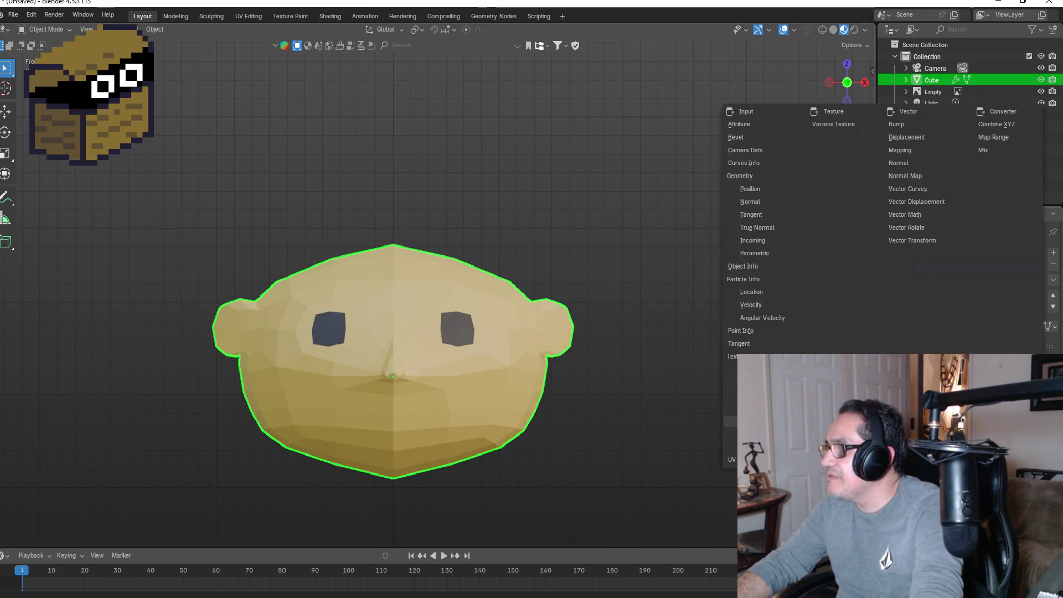
pyautogui.click(600, 285)
pyautogui.moveTo(599, 285); pyautogui.dragTo(577, 263, button='middle')
pyautogui.press('KP_1')
pyautogui.scroll(2, 463, 256)
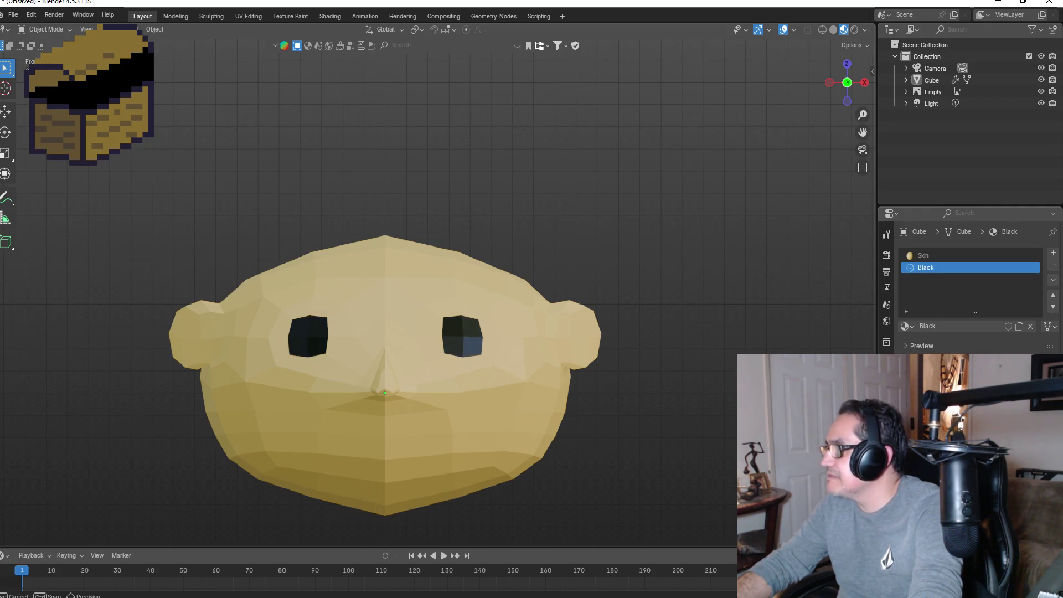
pyautogui.scroll(-5, 417, 335)
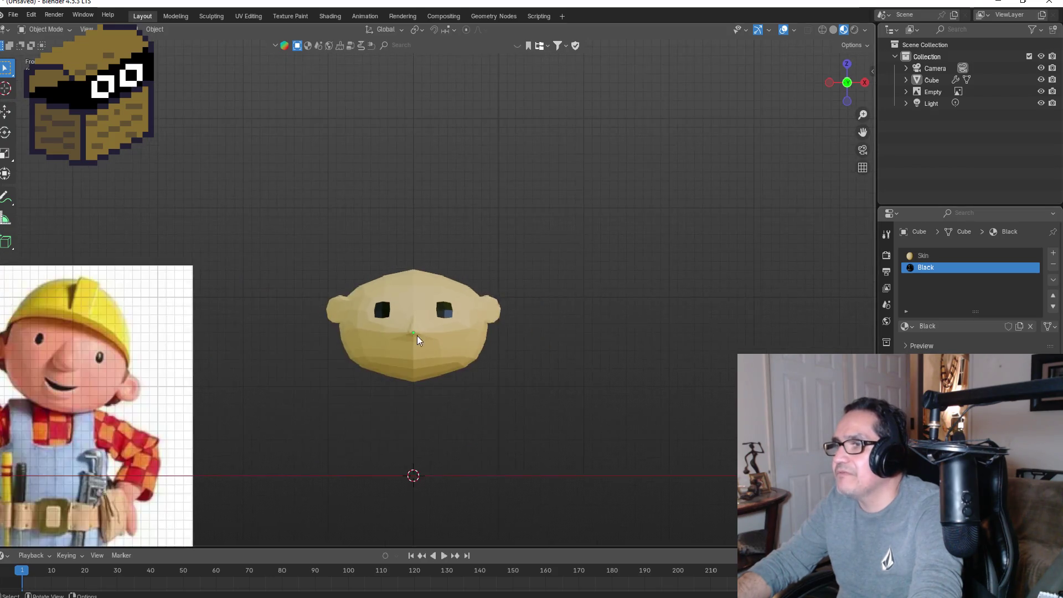
pyautogui.scroll(4, 470, 313)
pyautogui.moveTo(558, 318)
pyautogui.mouseDown(button='middle')
pyautogui.moveTo(495, 322)
pyautogui.moveTo(558, 325)
pyautogui.mouseUp(button='middle')
pyautogui.scroll(4, 353, 345)
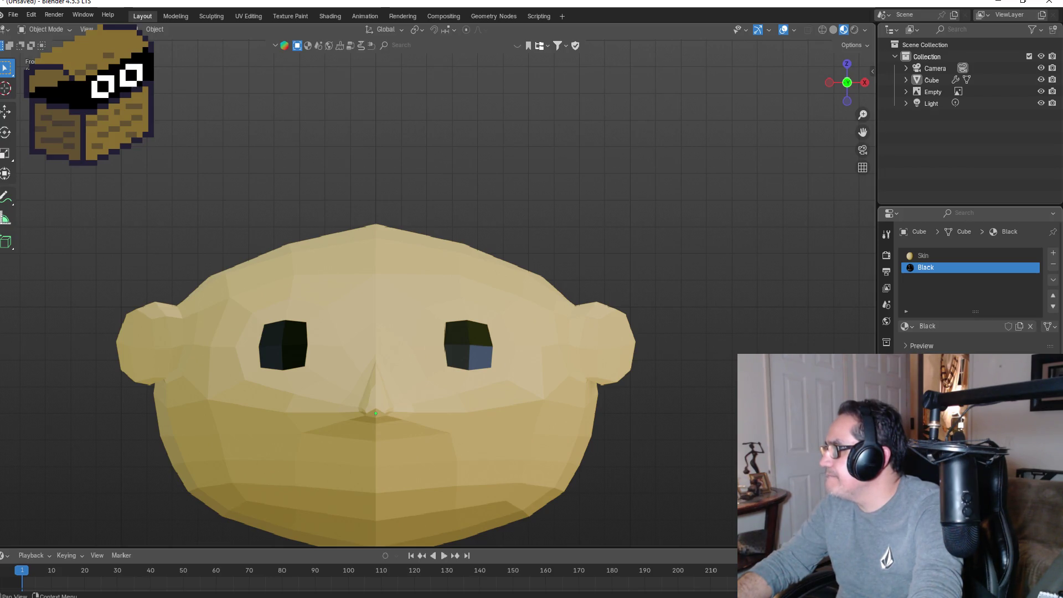
pyautogui.click(969, 476)
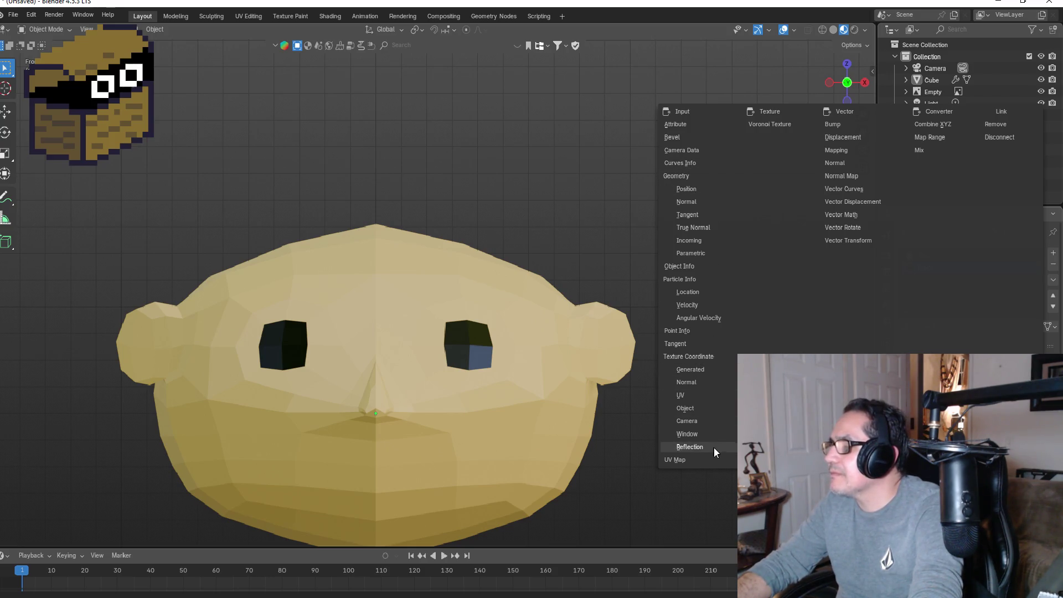
pyautogui.click(692, 384)
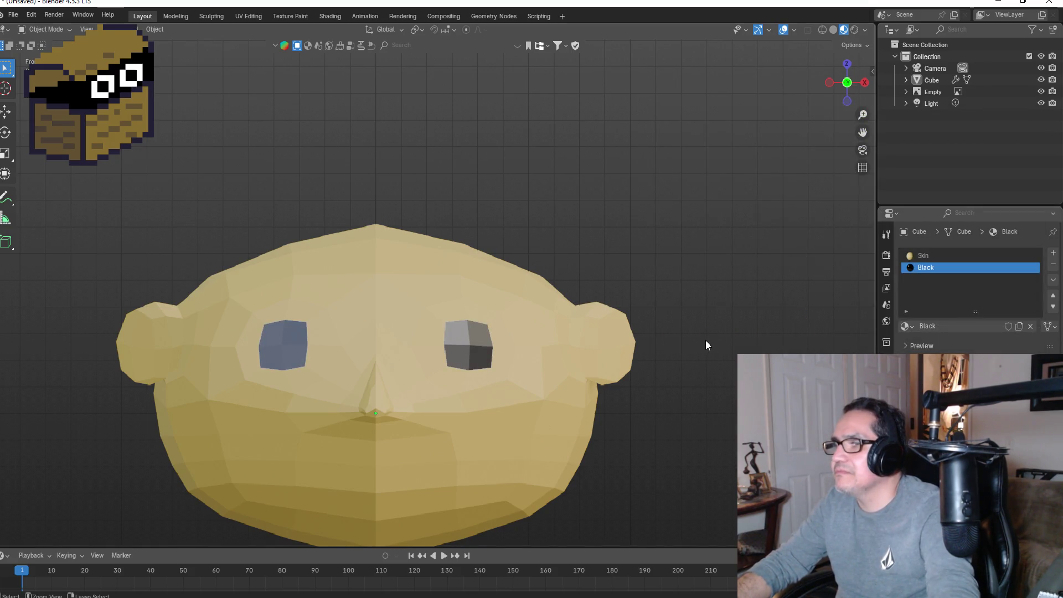
pyautogui.hotkey('ctrl', 'z')
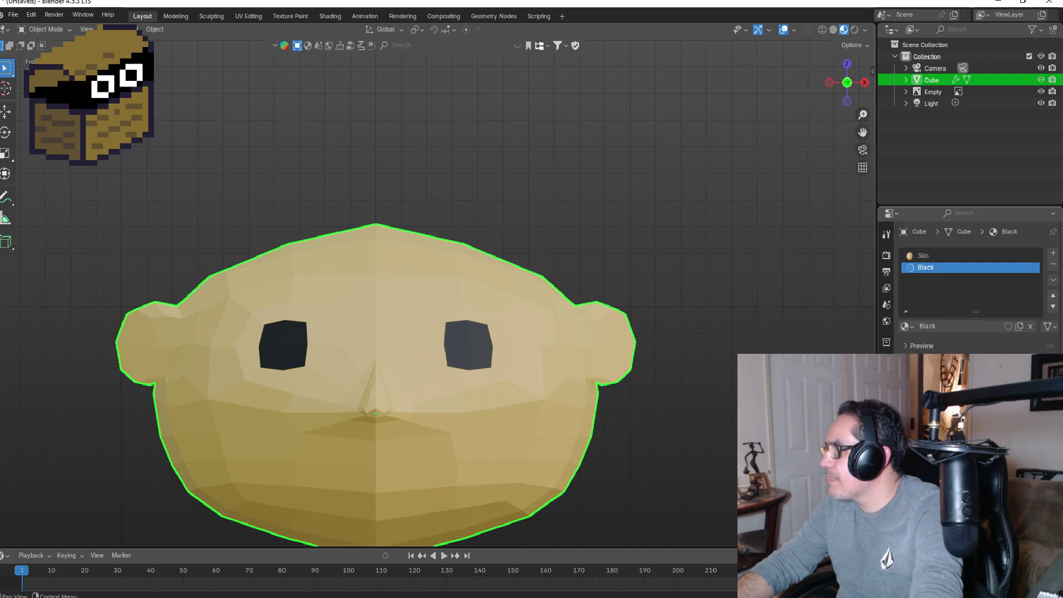
# Step: Cancel a stray rotation, clear the selection and reset to the straight front view
pyautogui.press('r')
pyautogui.click(720, 389)
pyautogui.moveTo(720, 389)
pyautogui.mouseDown(button='middle')
pyautogui.moveTo(626, 391)
pyautogui.moveTo(697, 381)
pyautogui.mouseUp(button='middle')
pyautogui.press('KP_1')
pyautogui.moveTo(493, 412)
pyautogui.mouseDown(button='middle')
pyautogui.moveTo(617, 297)
pyautogui.moveTo(496, 313)
pyautogui.mouseUp(button='middle')
pyautogui.press('KP_1')
pyautogui.scroll(3, 518, 311)
pyautogui.scroll(4, 517, 309)
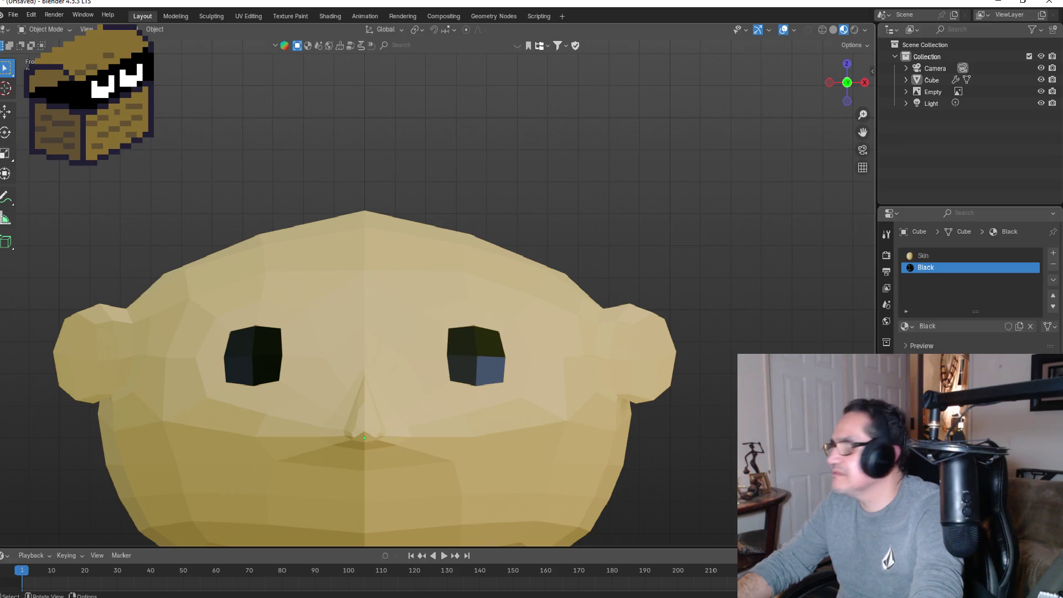
# Step: Select the head, enter Edit Mode, and orbit to a three-quarter view
pyautogui.click(554, 332)
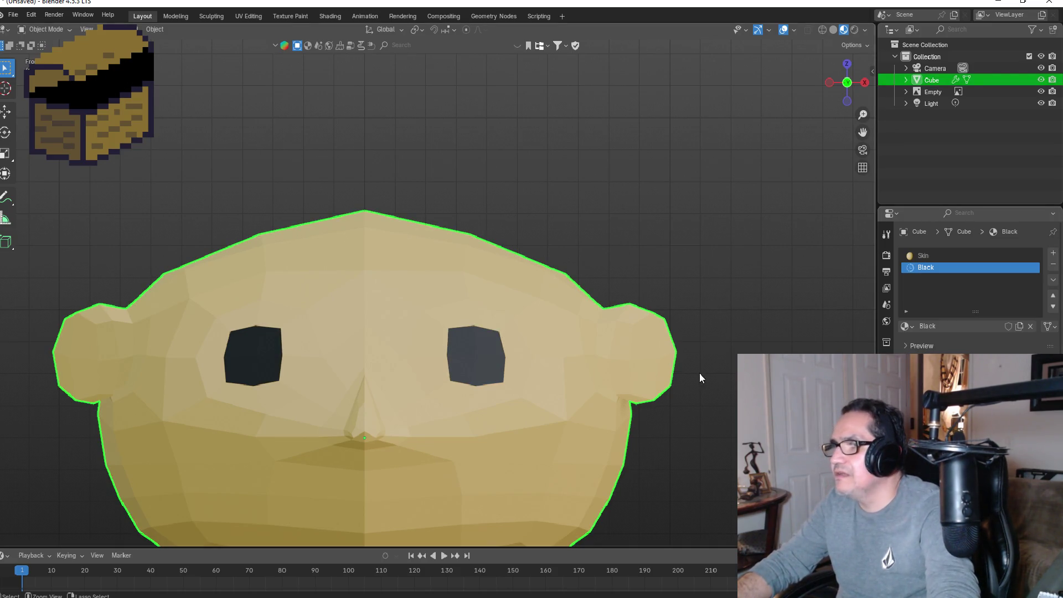
pyautogui.press('Tab')
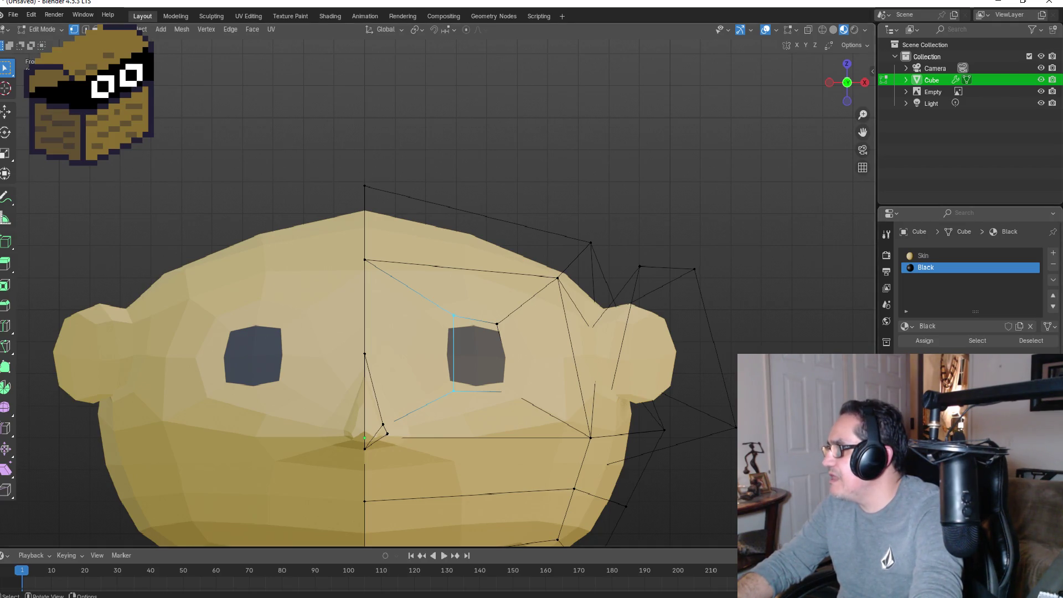
pyautogui.hotkey('shift', 'd')
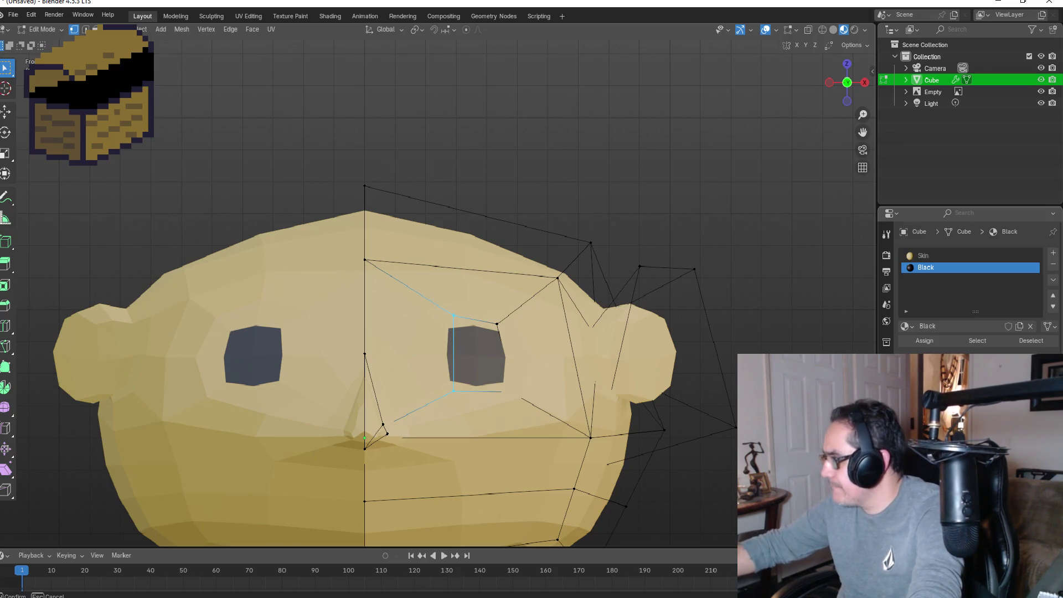
pyautogui.press('Escape')
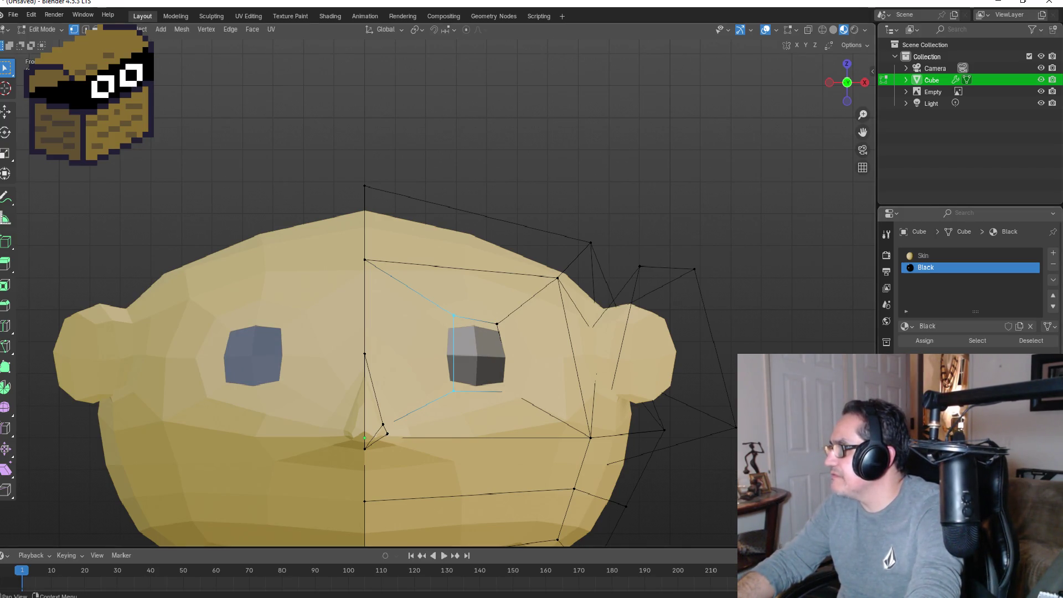
pyautogui.moveTo(974, 388); pyautogui.dragTo(986, 388)
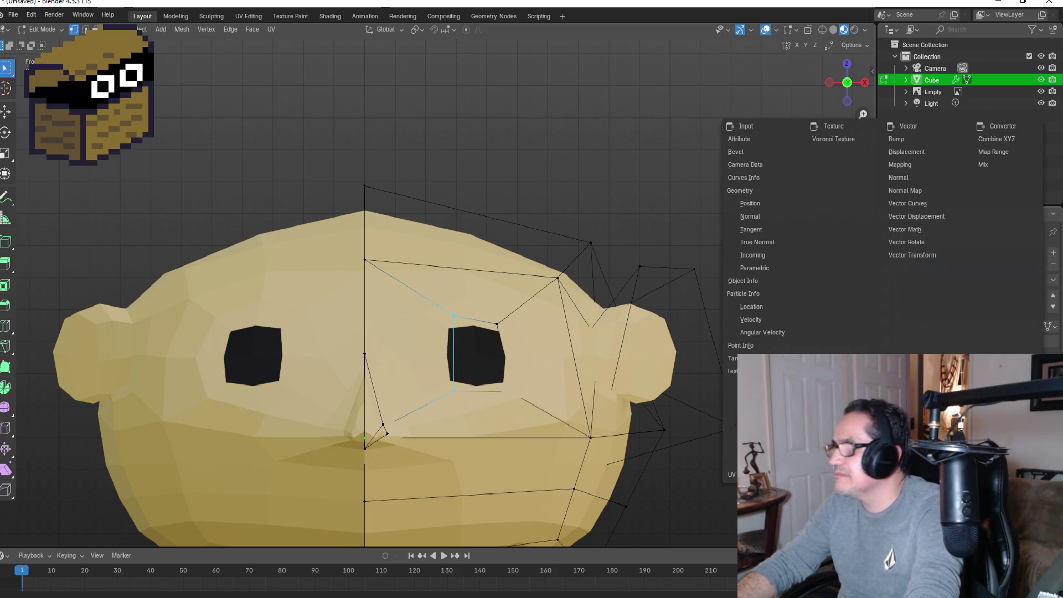
pyautogui.moveTo(699, 183)
pyautogui.mouseDown(button='middle')
pyautogui.moveTo(629, 190)
pyautogui.moveTo(674, 227)
pyautogui.moveTo(614, 390)
pyautogui.mouseUp(button='middle')
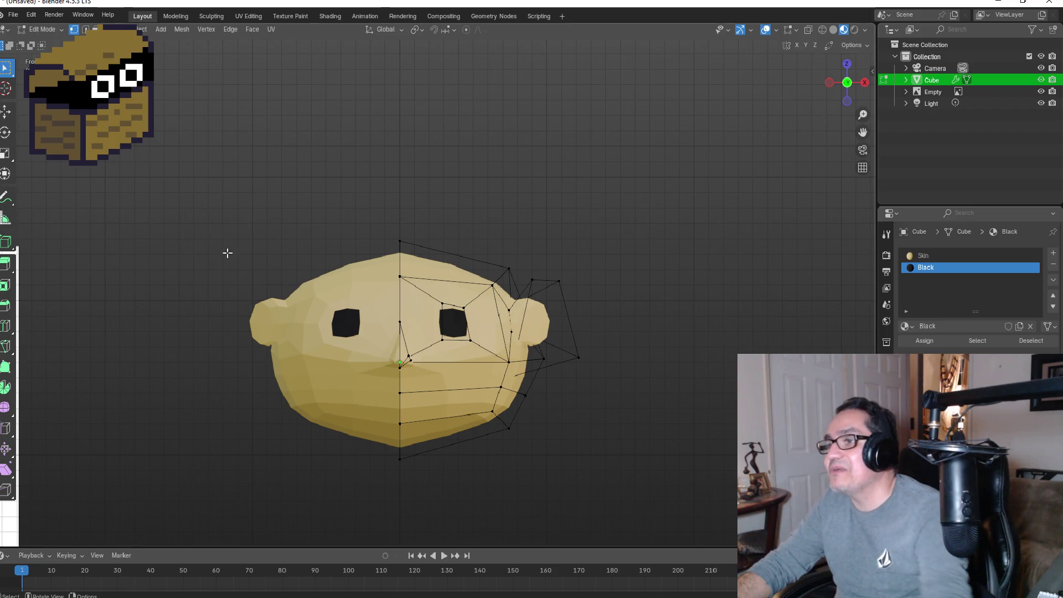
# Step: Cut a new edge loop around the head and slide it off-centre
pyautogui.scroll(2, 432, 222)
pyautogui.moveTo(534, 213); pyautogui.dragTo(476, 227, button='middle')
pyautogui.press('KP_1')
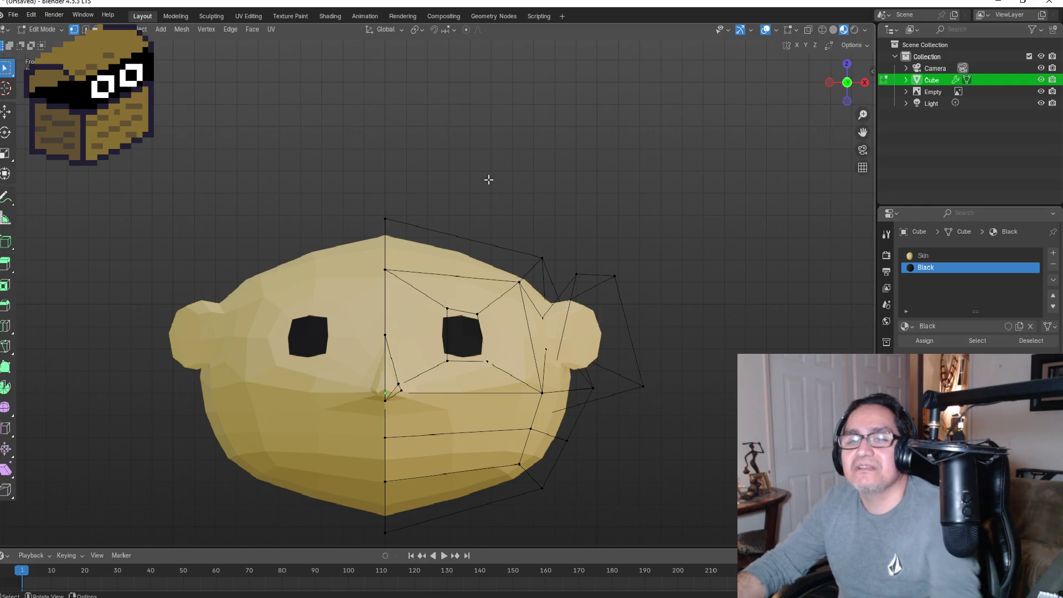
pyautogui.moveTo(530, 235); pyautogui.dragTo(507, 313, button='middle')
pyautogui.hotkey('ctrl', 'r')
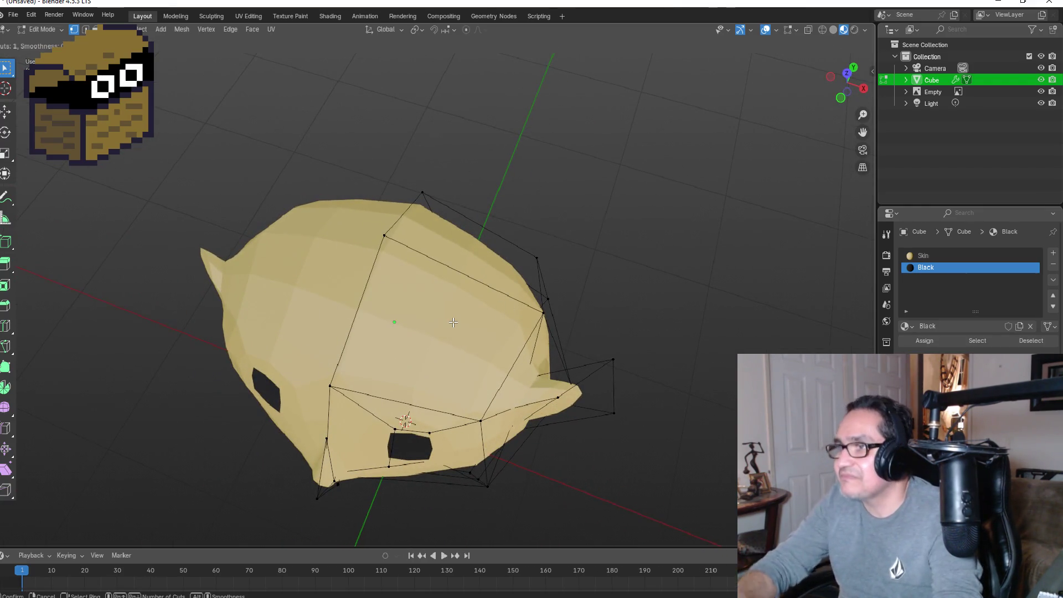
pyautogui.click(426, 231)
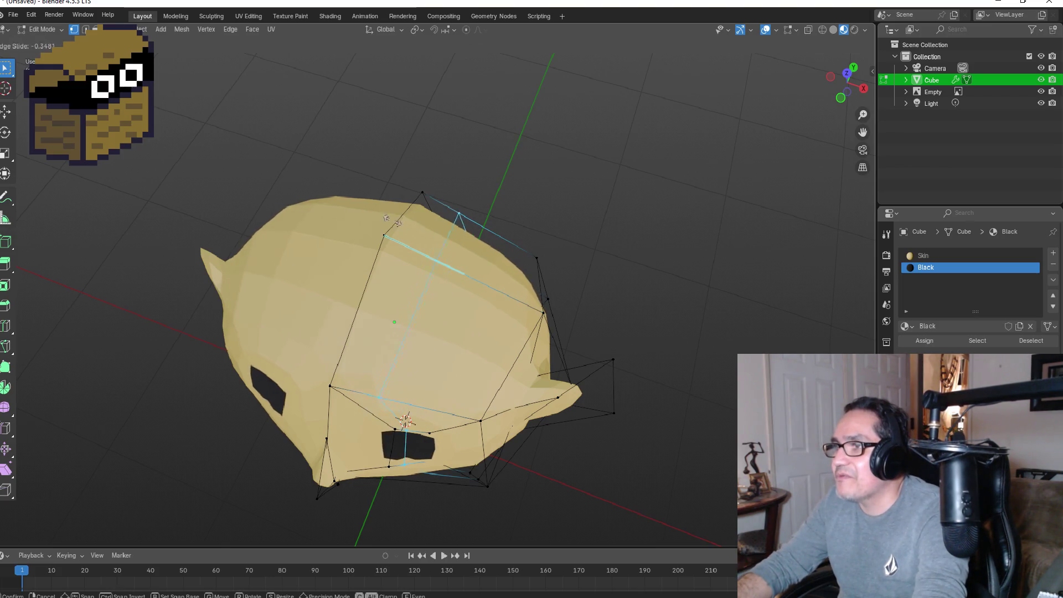
pyautogui.click(360, 207)
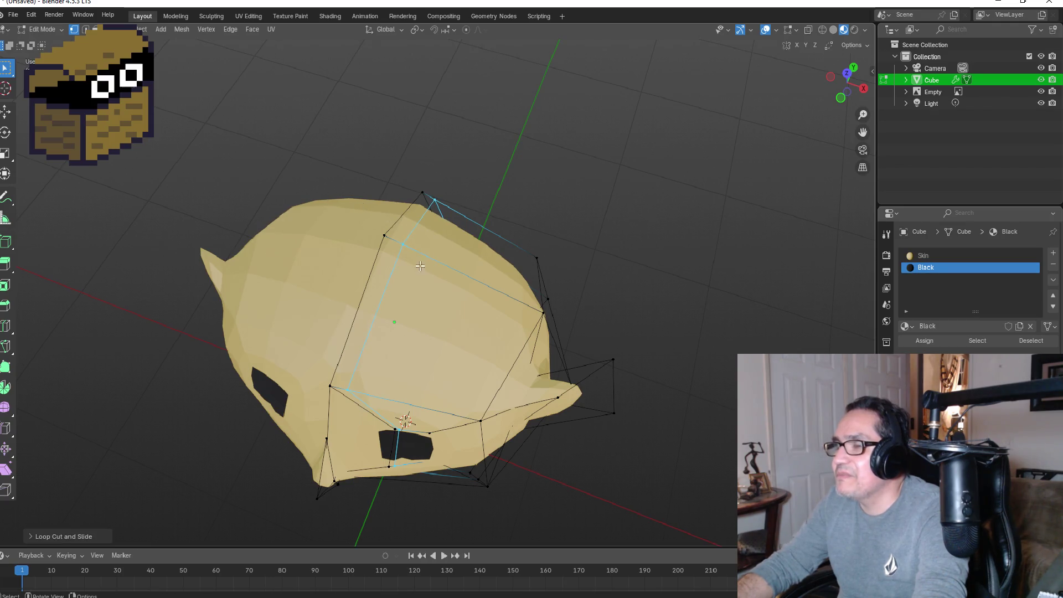
# Step: Turn on X-ray and select a strip of faces along the head
pyautogui.hotkey('alt', 'z')
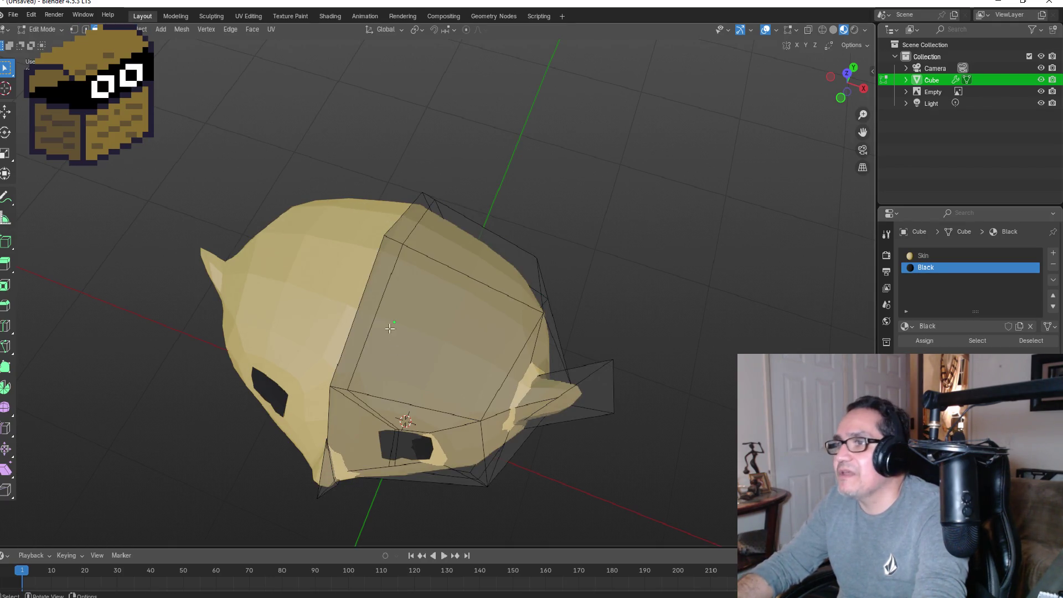
pyautogui.click(410, 215)
pyautogui.moveTo(410, 216)
pyautogui.mouseDown(button='middle')
pyautogui.moveTo(504, 208)
pyautogui.moveTo(467, 157)
pyautogui.moveTo(315, 135)
pyautogui.moveTo(485, 367)
pyautogui.mouseUp(button='middle')
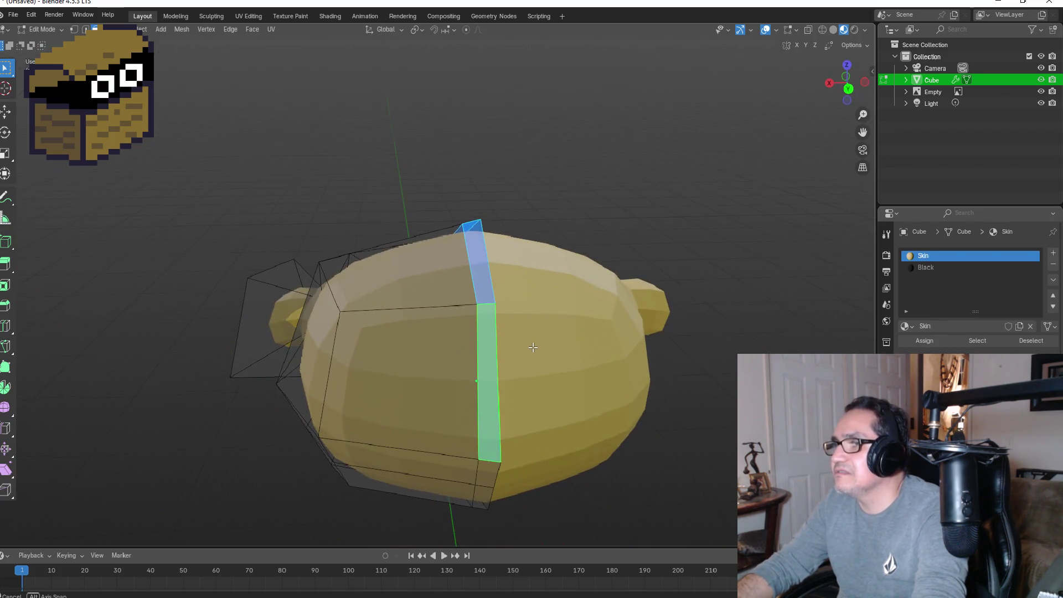
# Step: Separate the selected top strip into a new object, Cube.001, by selection
pyautogui.press('KP_3')
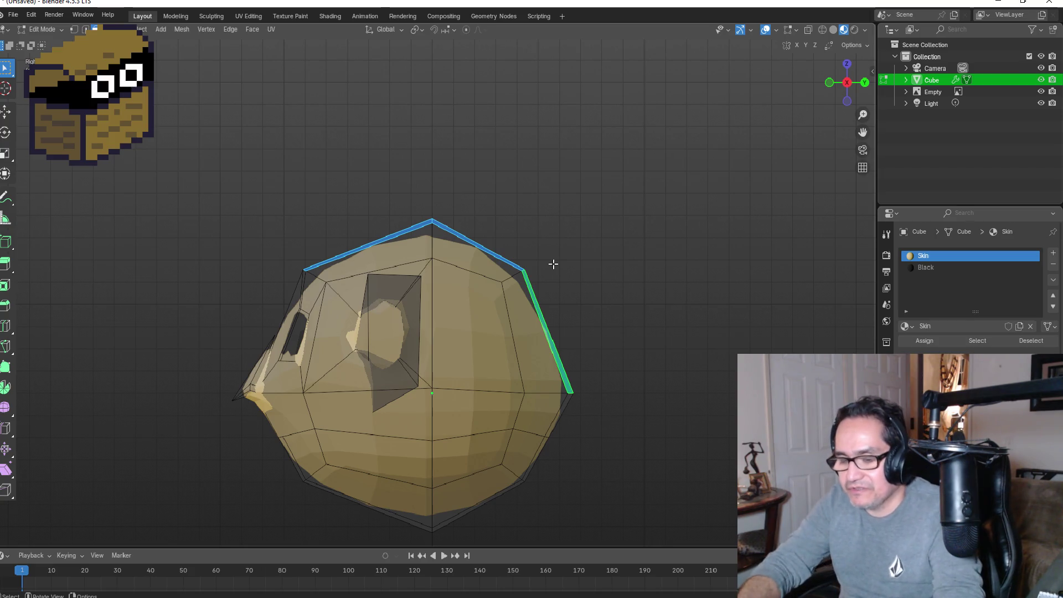
pyautogui.press('g')
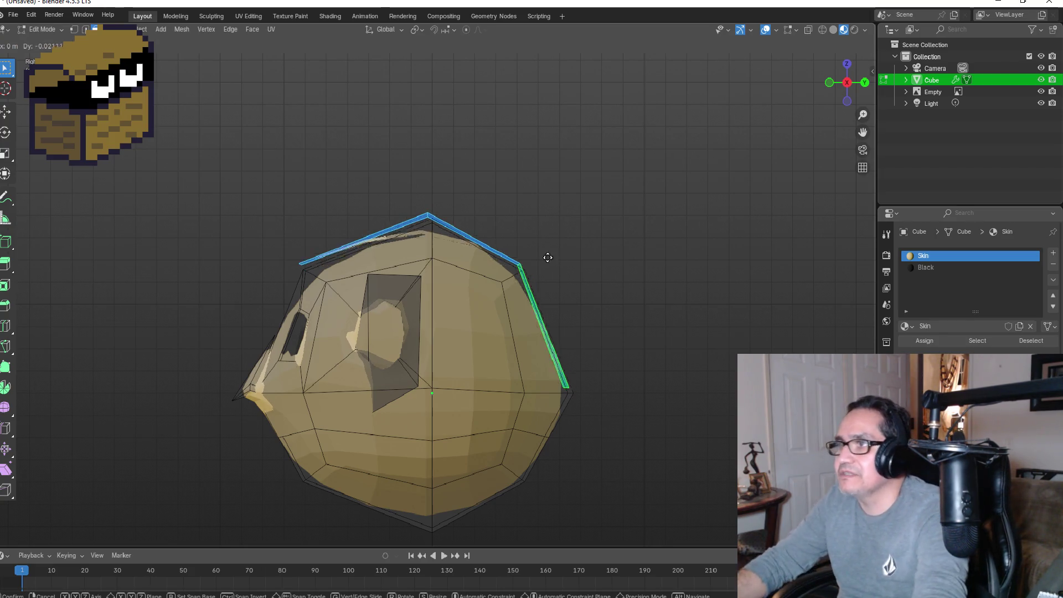
pyautogui.rightClick(586, 221)
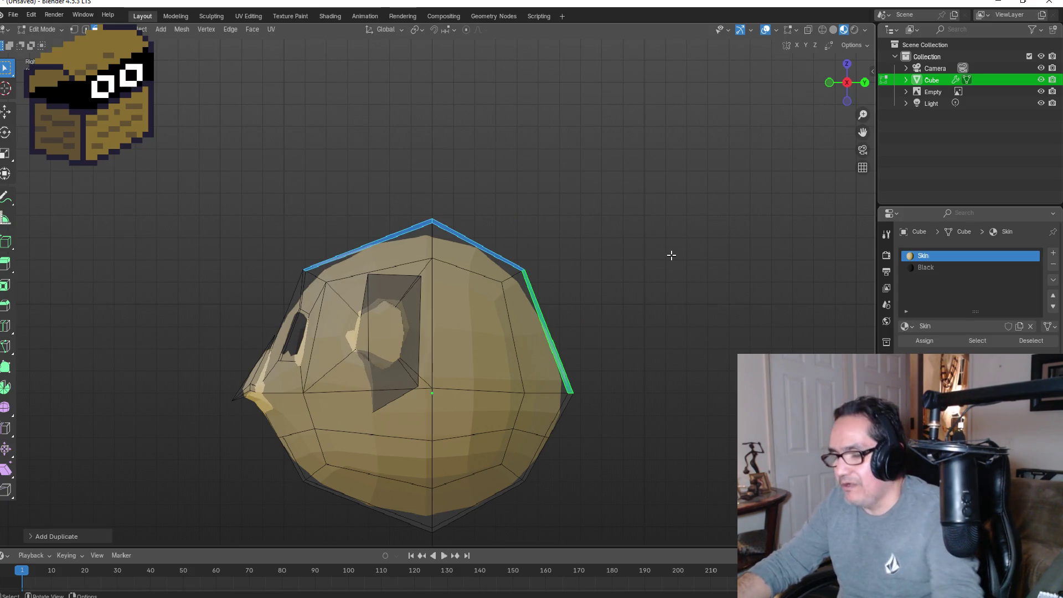
pyautogui.press('p')
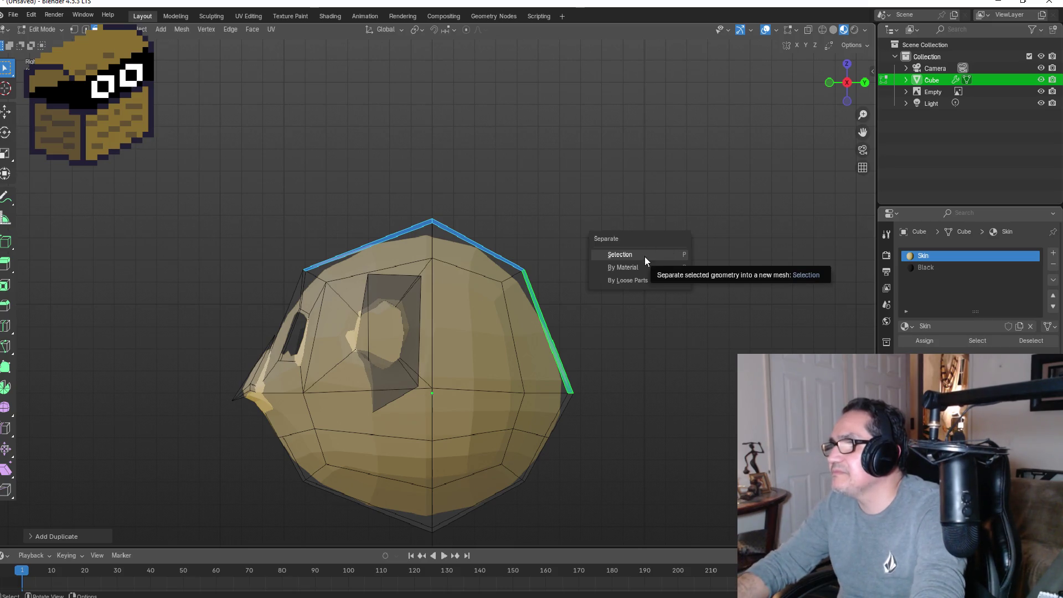
pyautogui.click(644, 258)
pyautogui.moveTo(658, 201); pyautogui.dragTo(617, 261, button='middle')
pyautogui.press('KP_1')
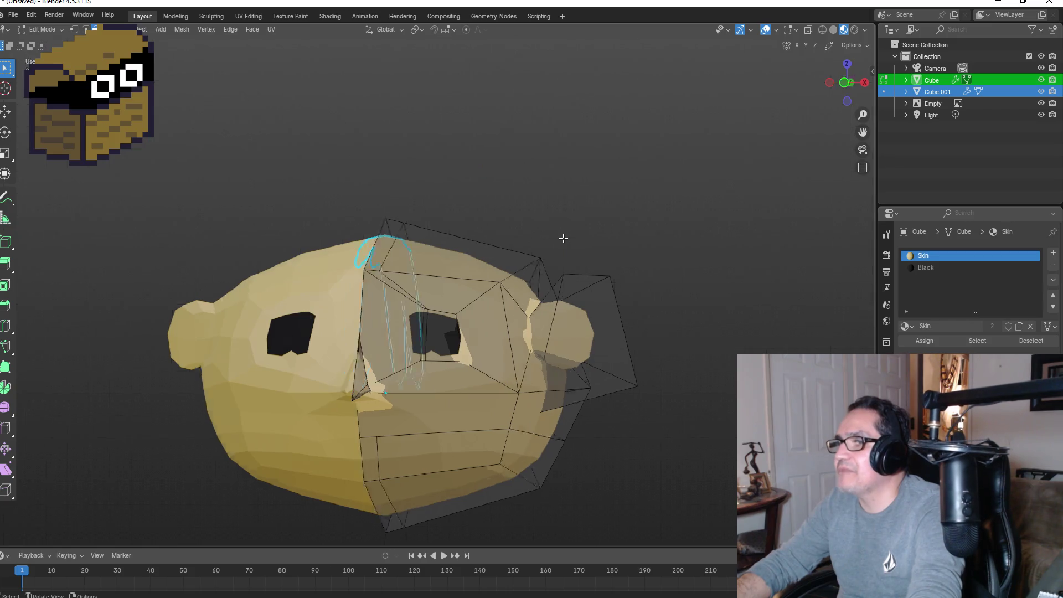
# Step: Make Cube.001 the active object and enter its Edit Mode, viewed from the side
pyautogui.press('KP_3')
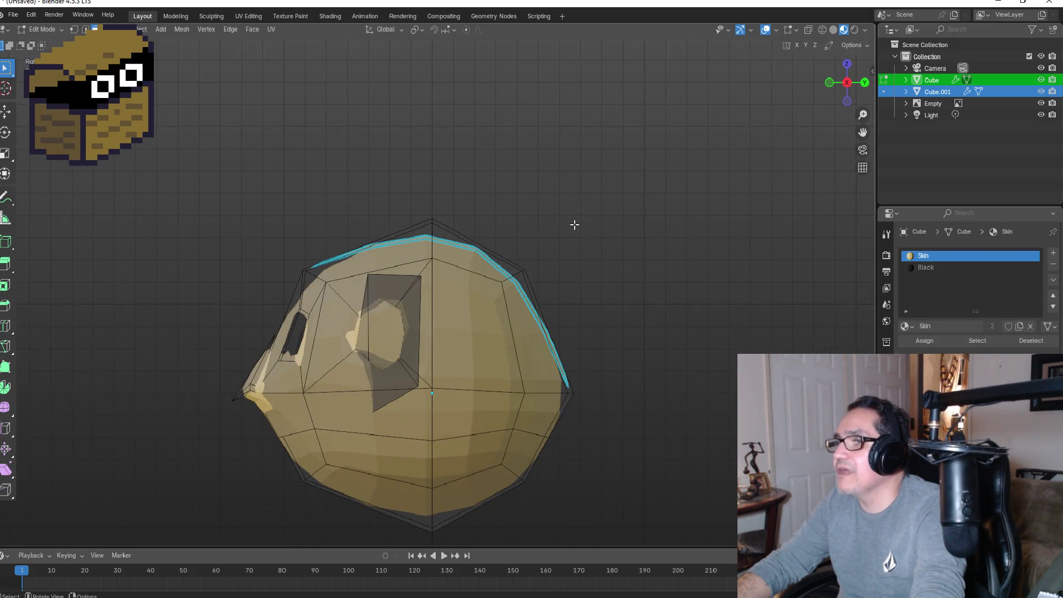
pyautogui.moveTo(603, 219)
pyautogui.mouseDown(button='middle')
pyautogui.moveTo(575, 257)
pyautogui.moveTo(579, 265)
pyautogui.mouseUp(button='middle')
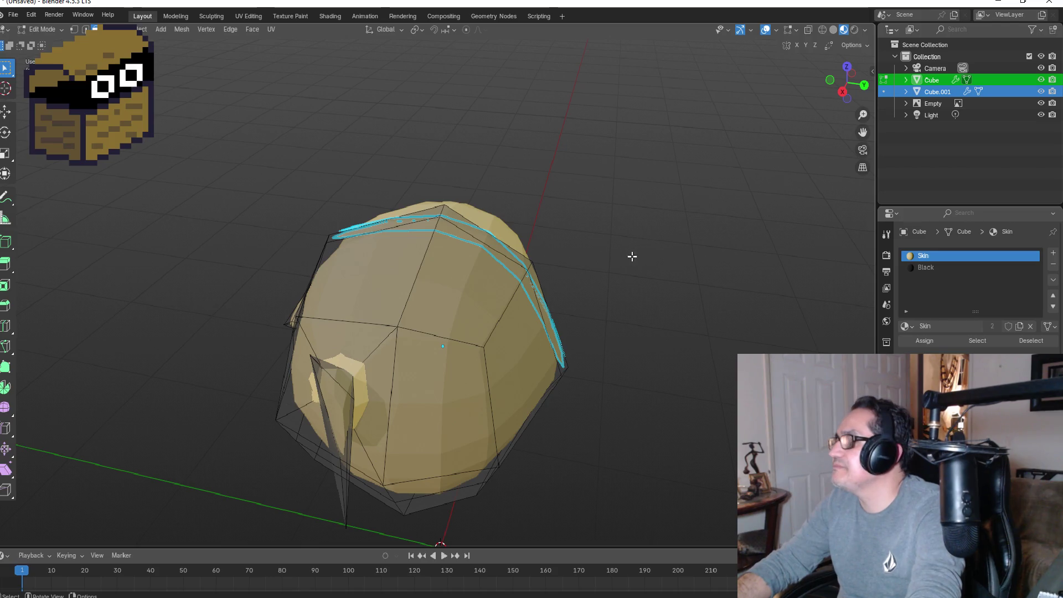
pyautogui.press('Tab')
pyautogui.click(938, 92)
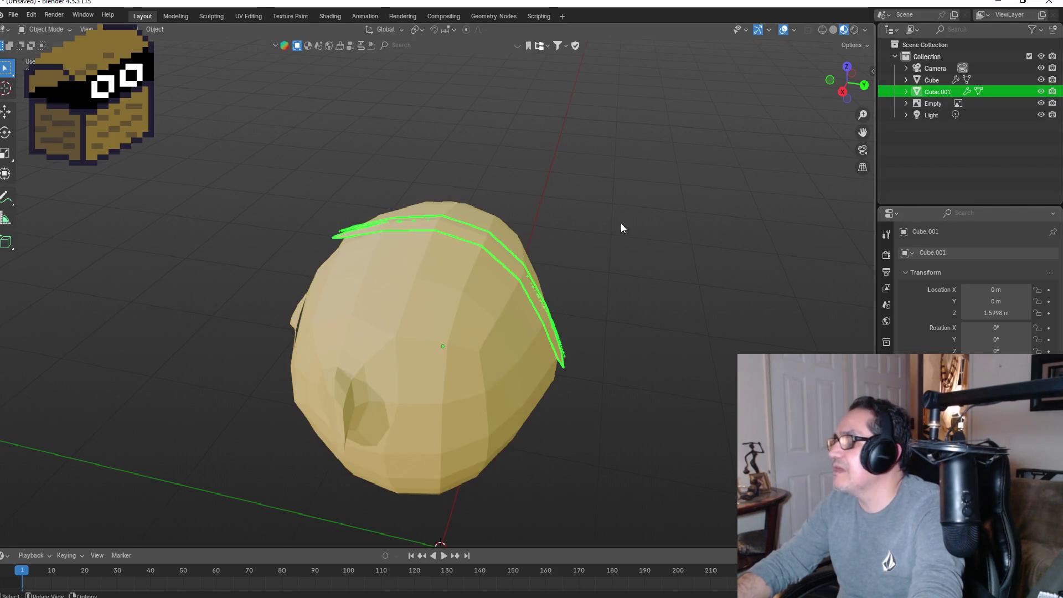
pyautogui.press('Tab')
pyautogui.press('KP_1')
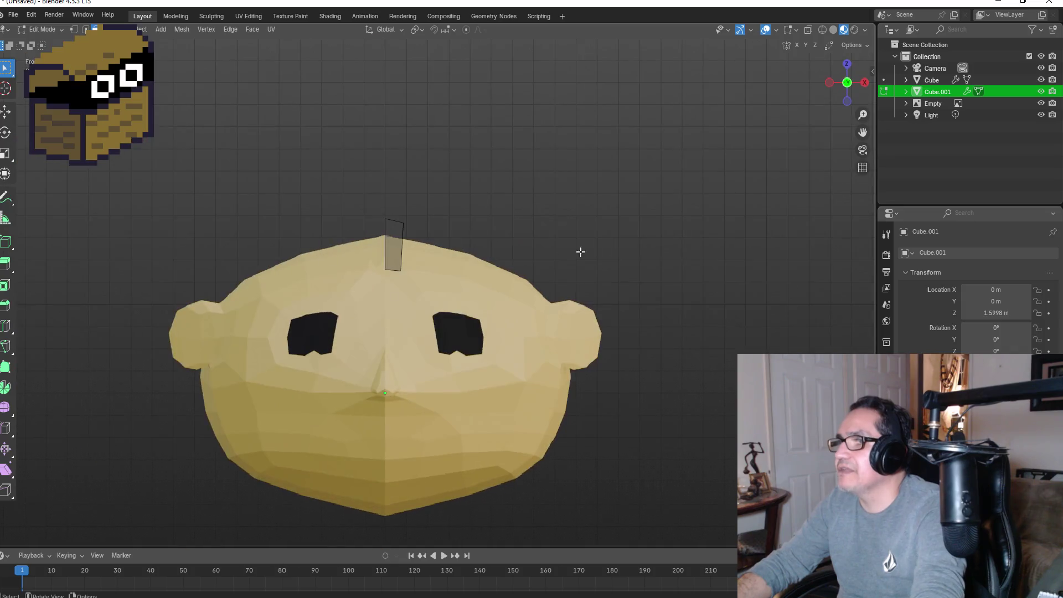
pyautogui.press('KP_3')
pyautogui.moveTo(570, 210)
pyautogui.mouseDown(button='middle')
pyautogui.moveTo(560, 278)
pyautogui.moveTo(384, 213)
pyautogui.mouseUp(button='middle')
# Step: Select the three band faces and extrude them outward into a thick shell
pyautogui.click(399, 219)
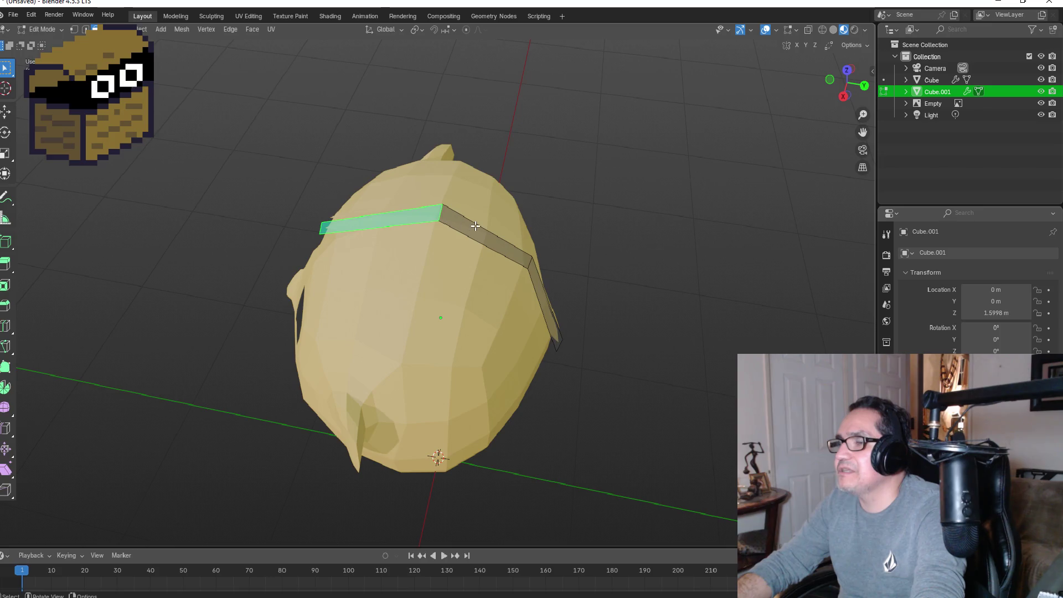
pyautogui.keyDown('shift'); pyautogui.click(480, 237); pyautogui.keyUp('shift')
pyautogui.keyDown('shift'); pyautogui.click(551, 309); pyautogui.keyUp('shift')
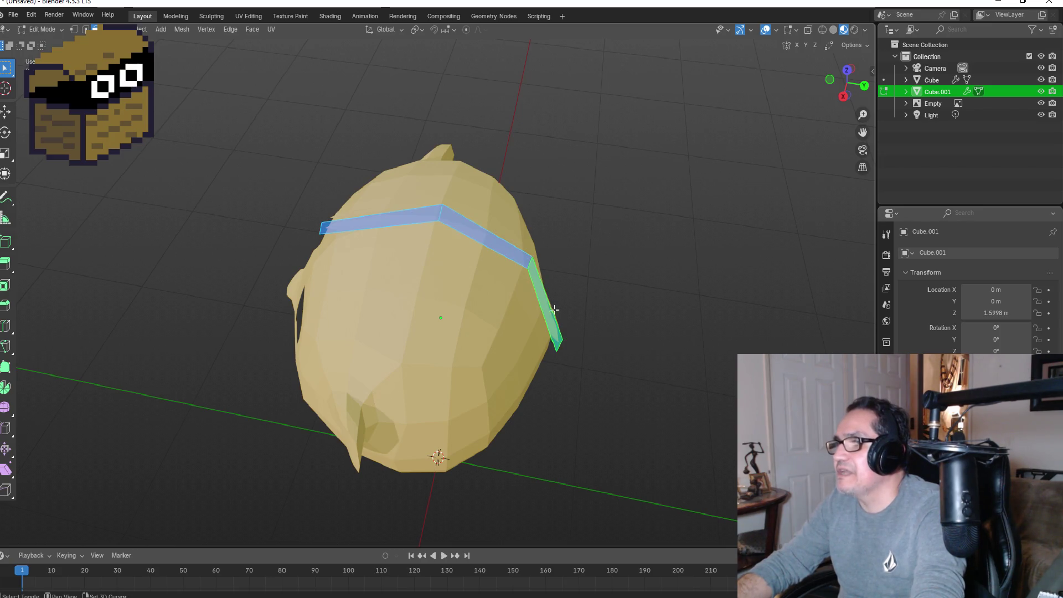
pyautogui.press('KP_3')
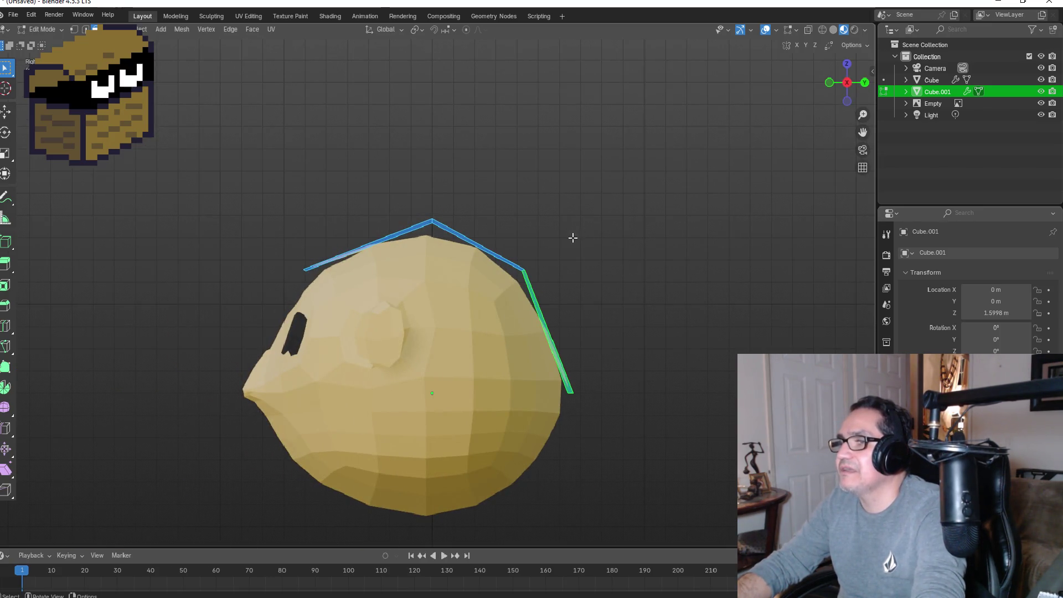
pyautogui.press('e')
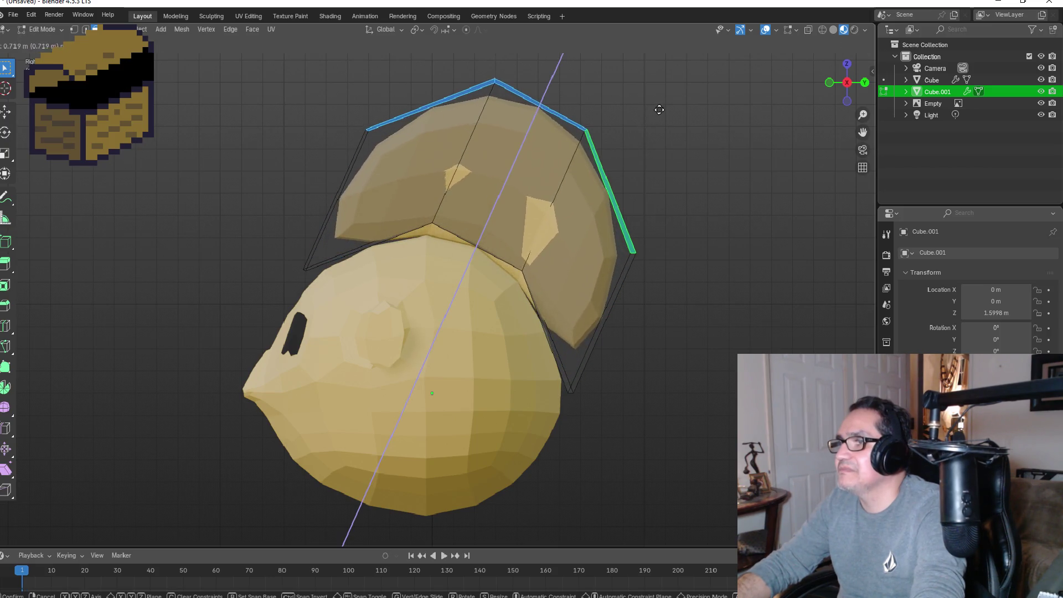
pyautogui.click(659, 109)
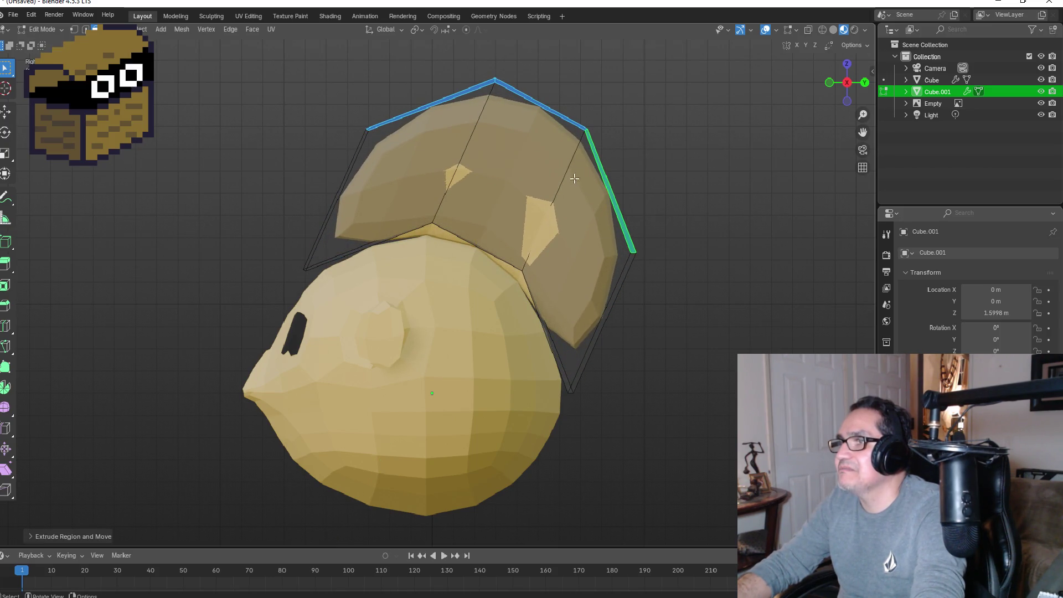
pyautogui.hotkey('ctrl', 'z')
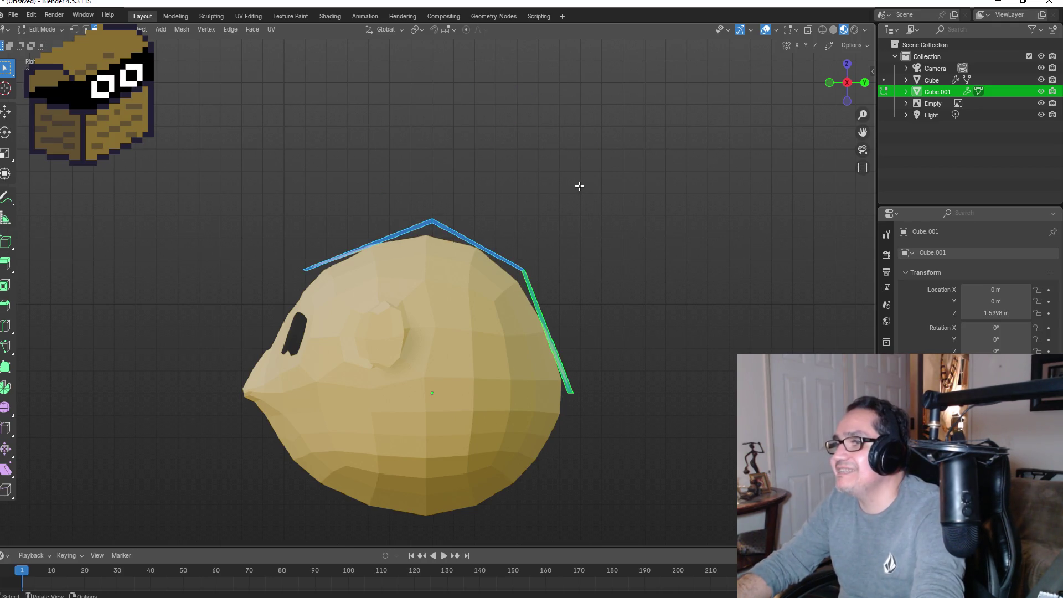
pyautogui.press('e')
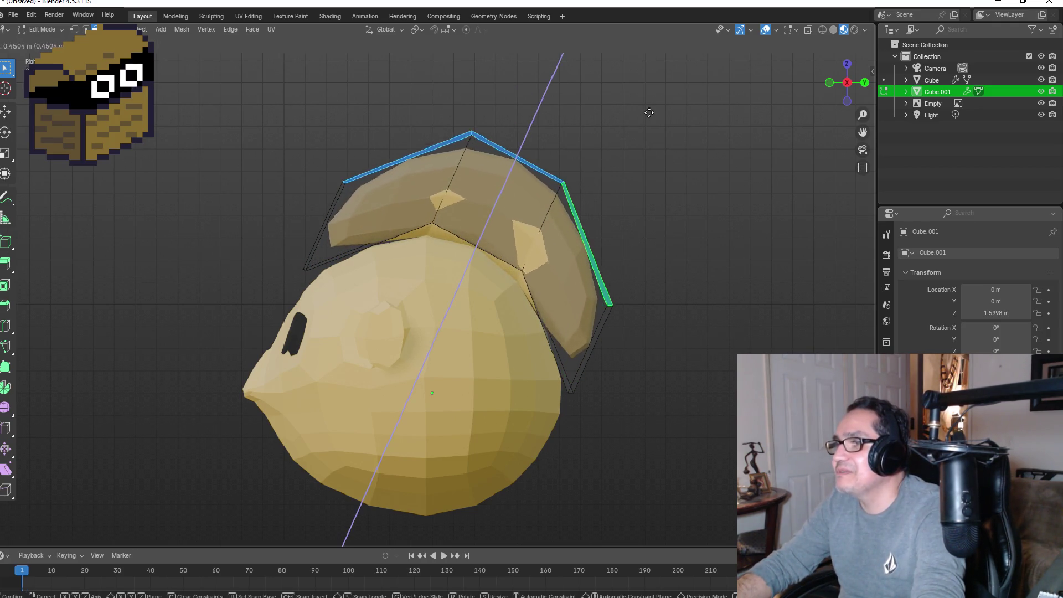
pyautogui.click(631, 133)
pyautogui.press('g')
pyautogui.press('z')
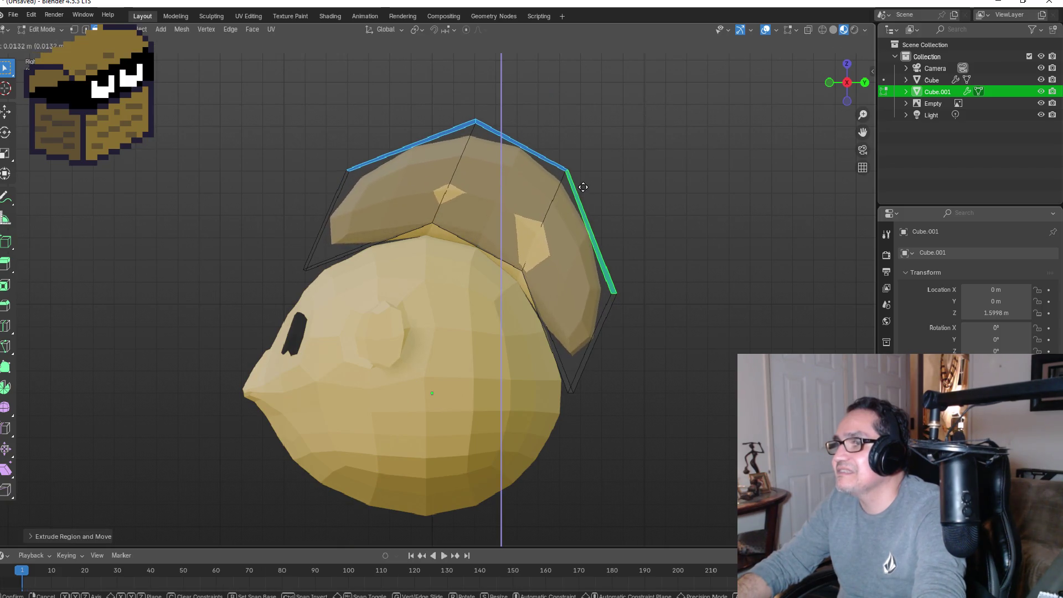
pyautogui.rightClick(567, 225)
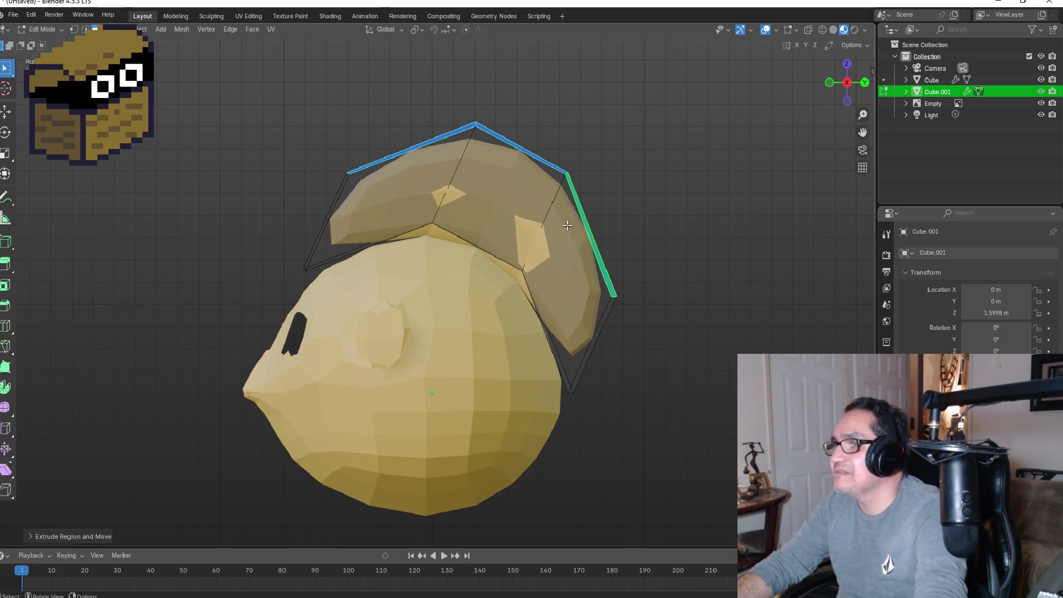
# Step: Select the whole hair piece and lower it slightly along Z onto the head
pyautogui.click(639, 181)
pyautogui.press('l')
pyautogui.press('g')
pyautogui.press('z')
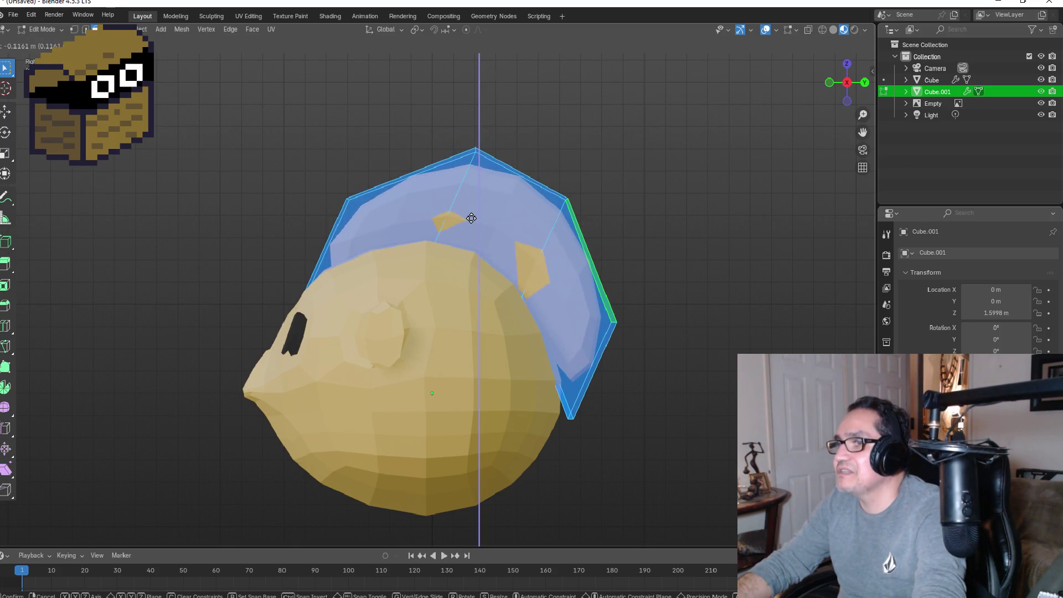
pyautogui.click(468, 224)
pyautogui.click(676, 378)
pyautogui.moveTo(672, 346)
pyautogui.mouseDown(button='middle')
pyautogui.moveTo(707, 318)
pyautogui.moveTo(766, 319)
pyautogui.mouseUp(button='middle')
pyautogui.press('KP_1')
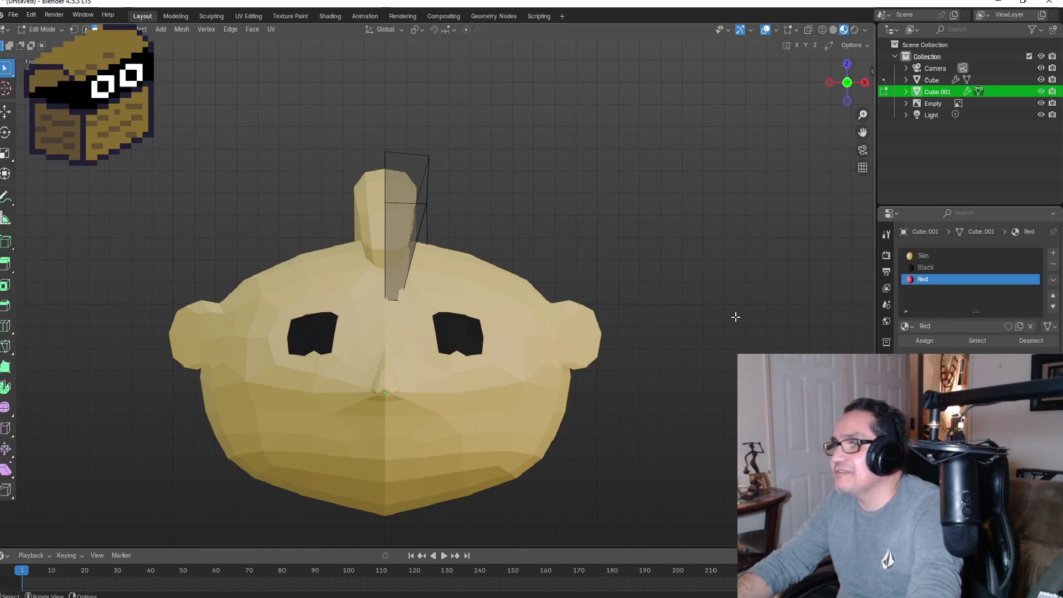
# Step: Assign the Red material to the two crest faces on top of the head
pyautogui.click(416, 178)
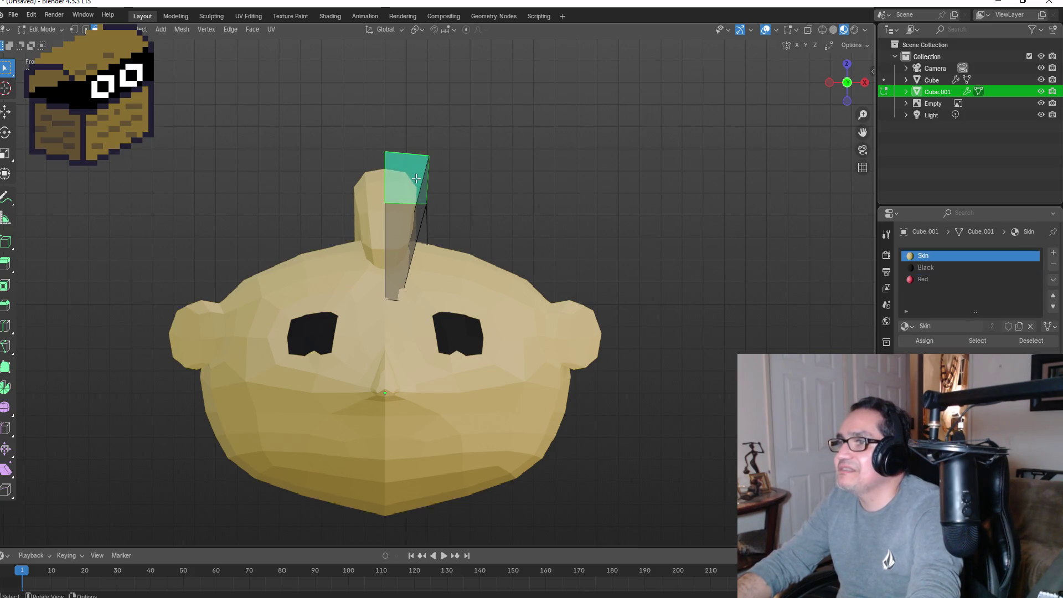
pyautogui.keyDown('shift'); pyautogui.click(405, 219); pyautogui.keyUp('shift')
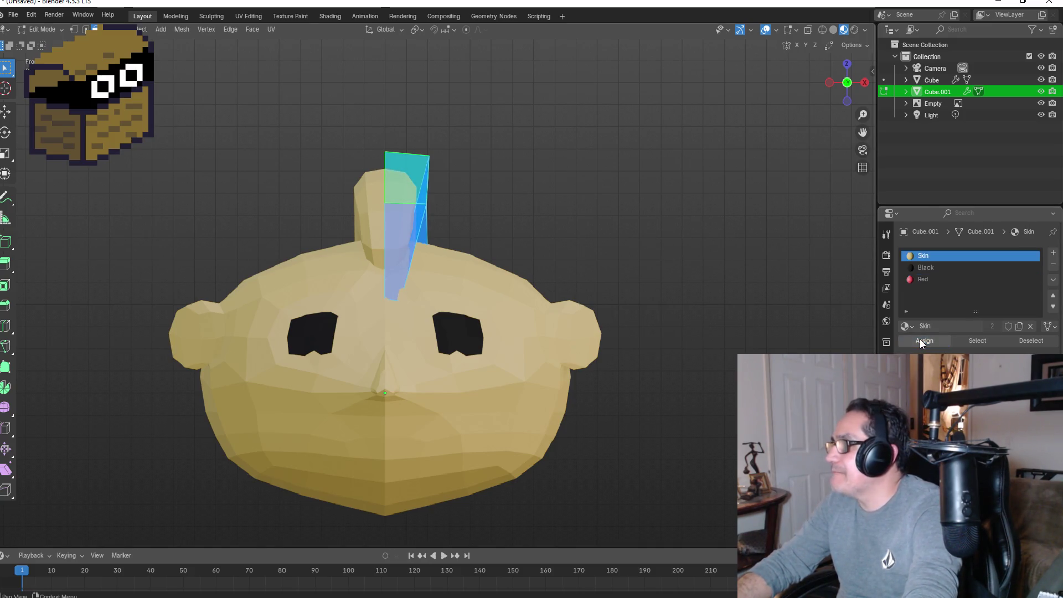
pyautogui.click(923, 279)
pyautogui.click(930, 343)
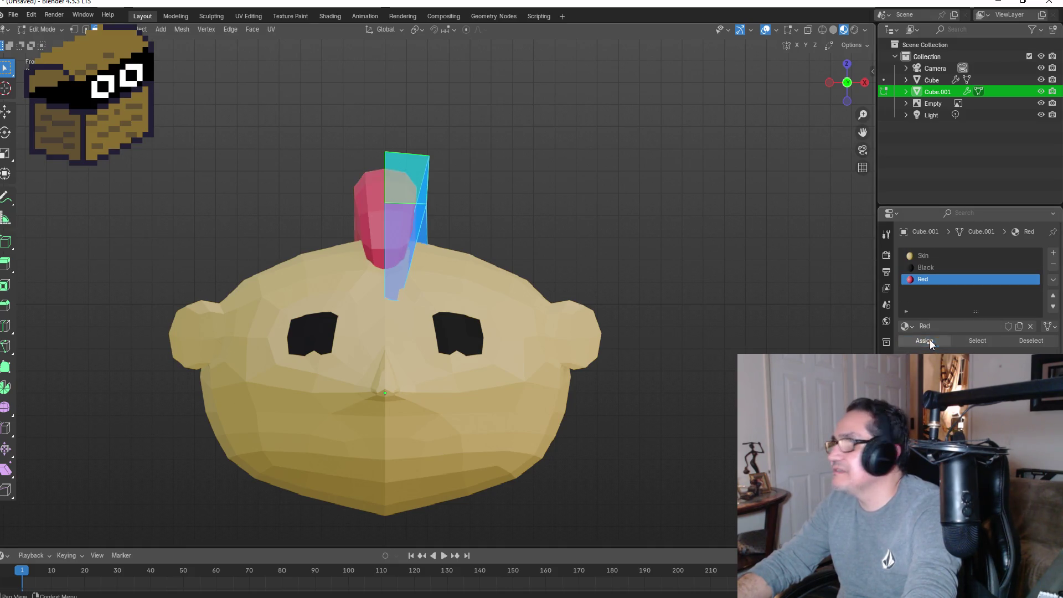
pyautogui.press('Tab')
pyautogui.moveTo(658, 252)
pyautogui.mouseDown(button='middle')
pyautogui.moveTo(703, 237)
pyautogui.moveTo(580, 235)
pyautogui.moveTo(740, 245)
pyautogui.moveTo(681, 244)
pyautogui.mouseUp(button='middle')
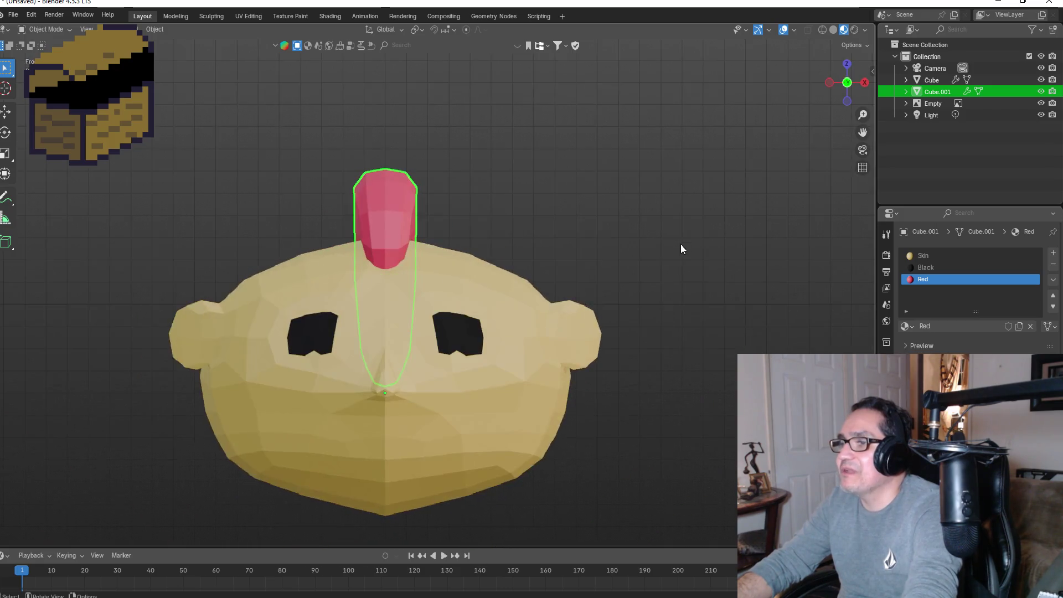
pyautogui.scroll(-4, 664, 260)
pyautogui.press('KP_1')
# Step: Deselect the crest faces, then select the main head and enter its Edit Mode
pyautogui.press('Tab')
pyautogui.moveTo(503, 331); pyautogui.dragTo(468, 349, button='middle')
pyautogui.scroll(5, 466, 349)
pyautogui.press('KP_1')
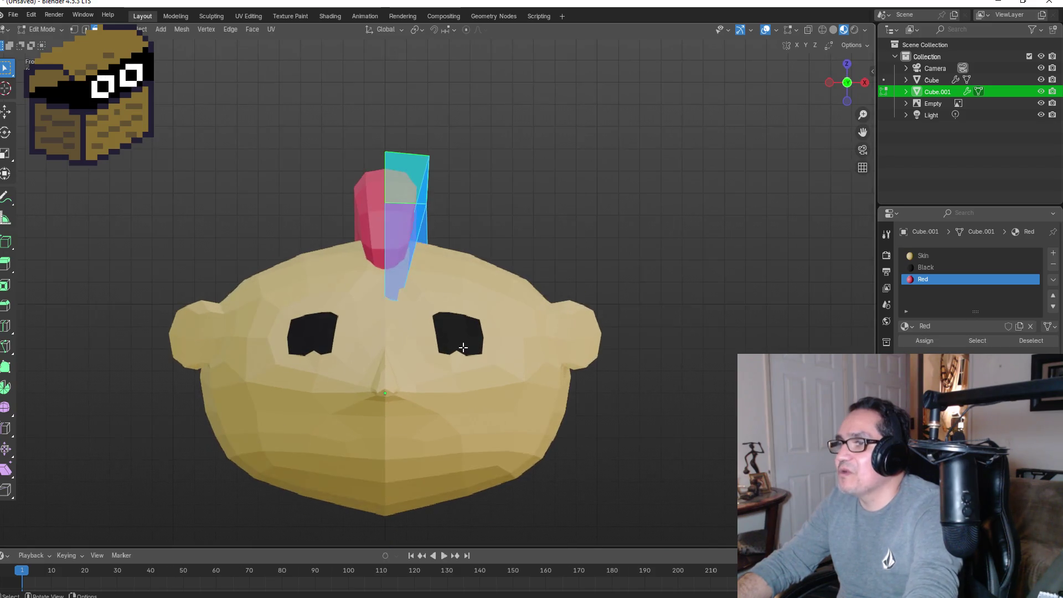
pyautogui.scroll(2, 476, 354)
pyautogui.hotkey('alt', 'a')
pyautogui.press('Tab')
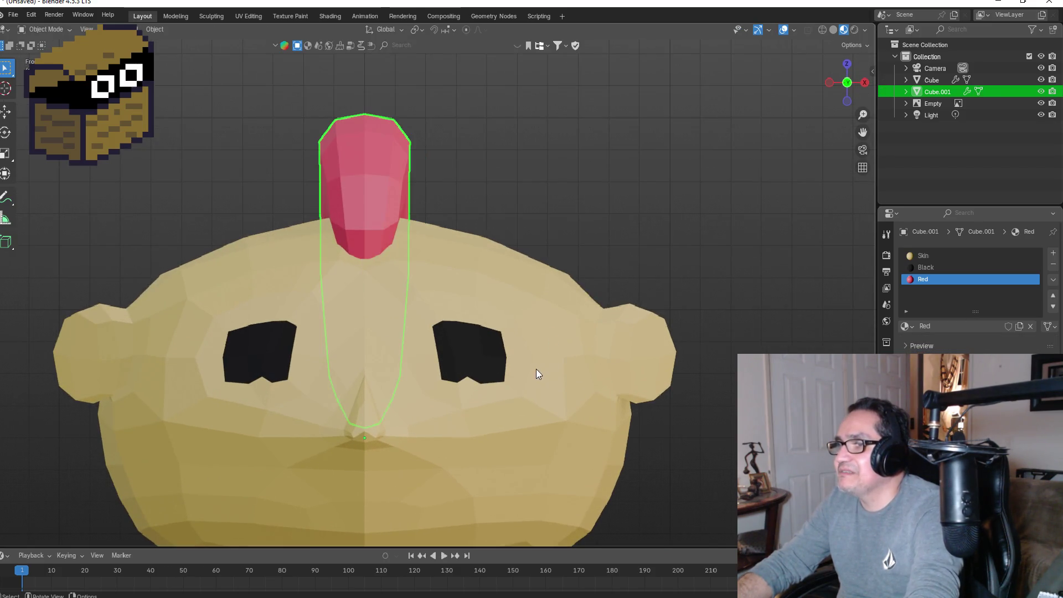
pyautogui.click(544, 334)
pyautogui.press('Tab')
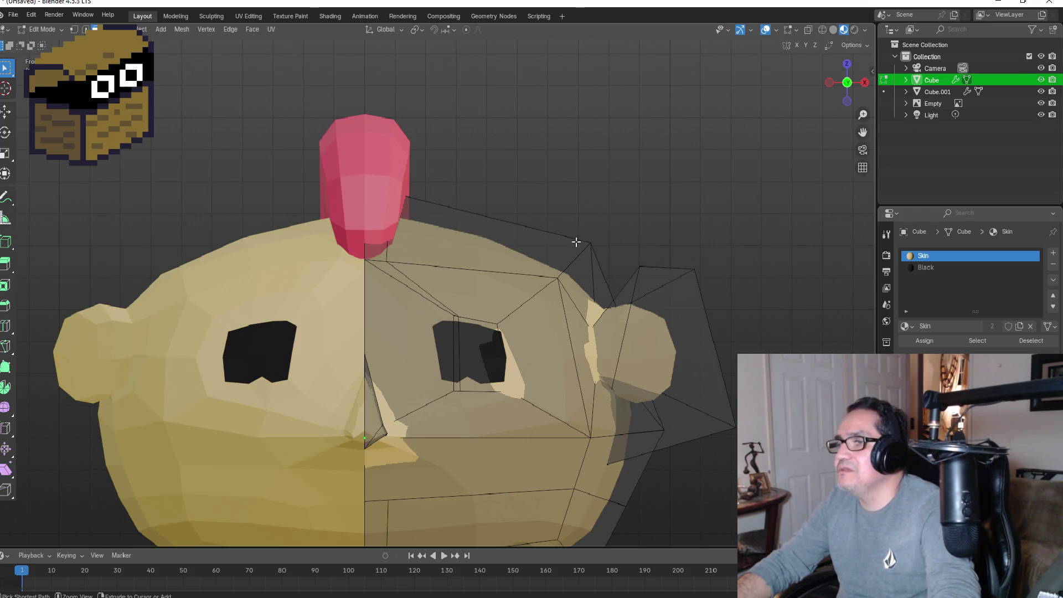
# Step: Join Cube.001 into the main Cube and enter Edit Mode with nothing selected
pyautogui.press('Tab')
pyautogui.press('Tab')
pyautogui.press('a')
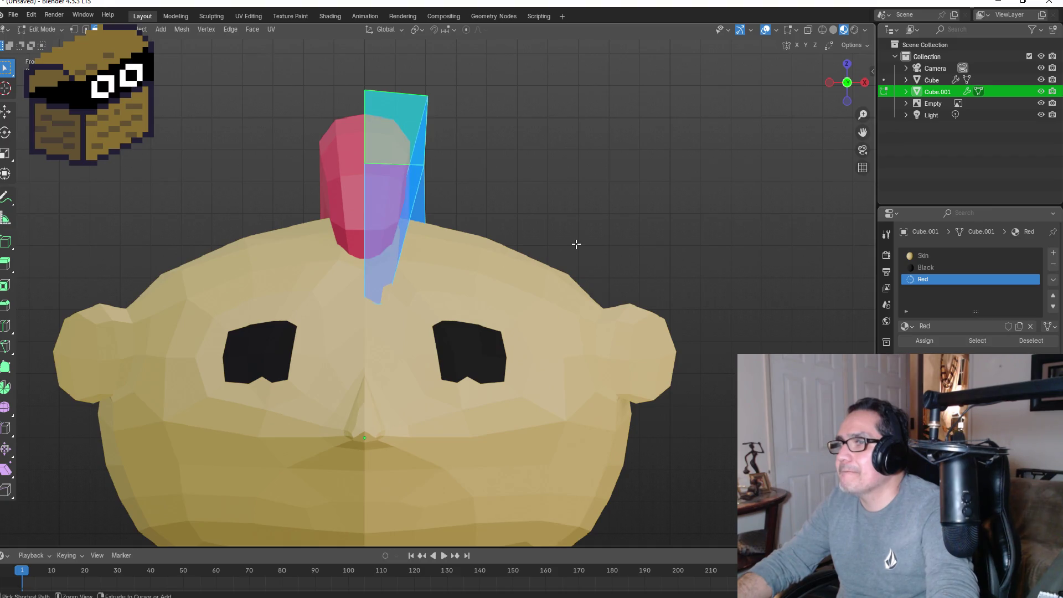
pyautogui.press('Tab')
pyautogui.press('Tab')
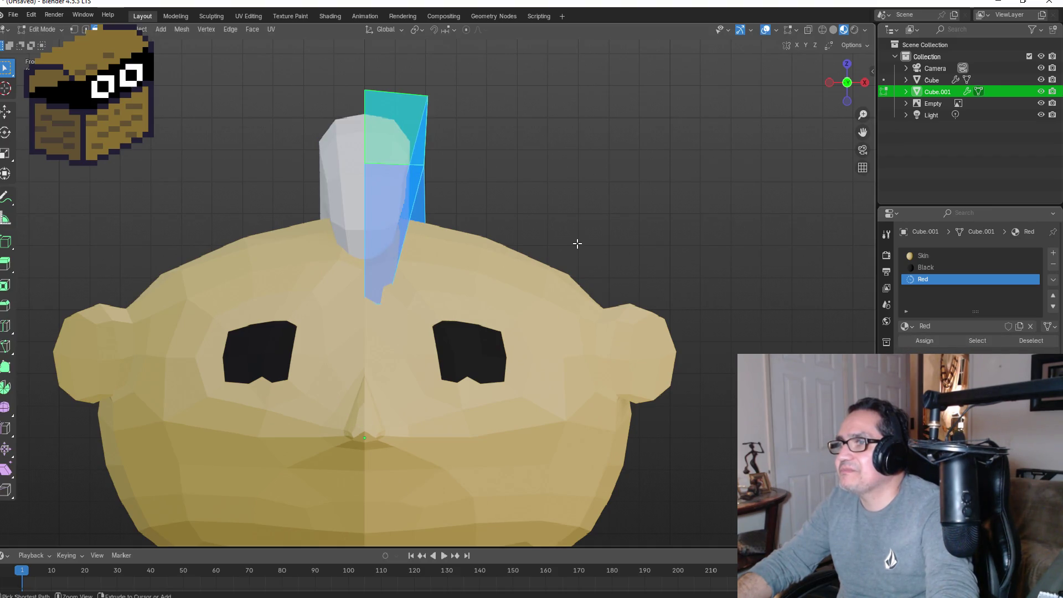
pyautogui.hotkey('alt', 'a')
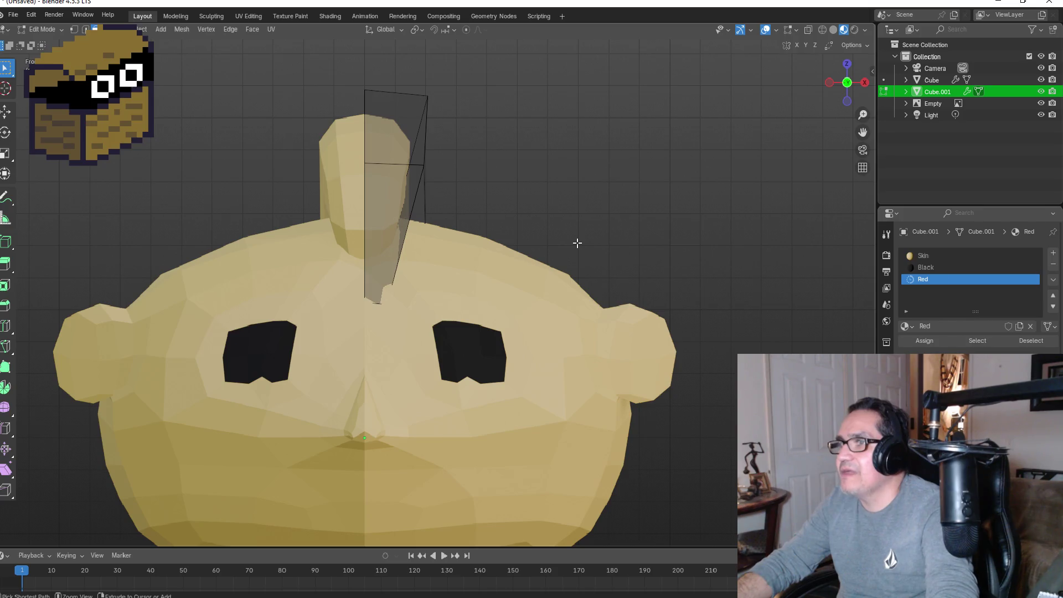
pyautogui.hotkey('ctrl', 'z')
pyautogui.hotkey('ctrl', 'z')
pyautogui.hotkey('ctrl', 'z')
pyautogui.hotkey('ctrl', 'z')
pyautogui.hotkey('ctrl', 'z')
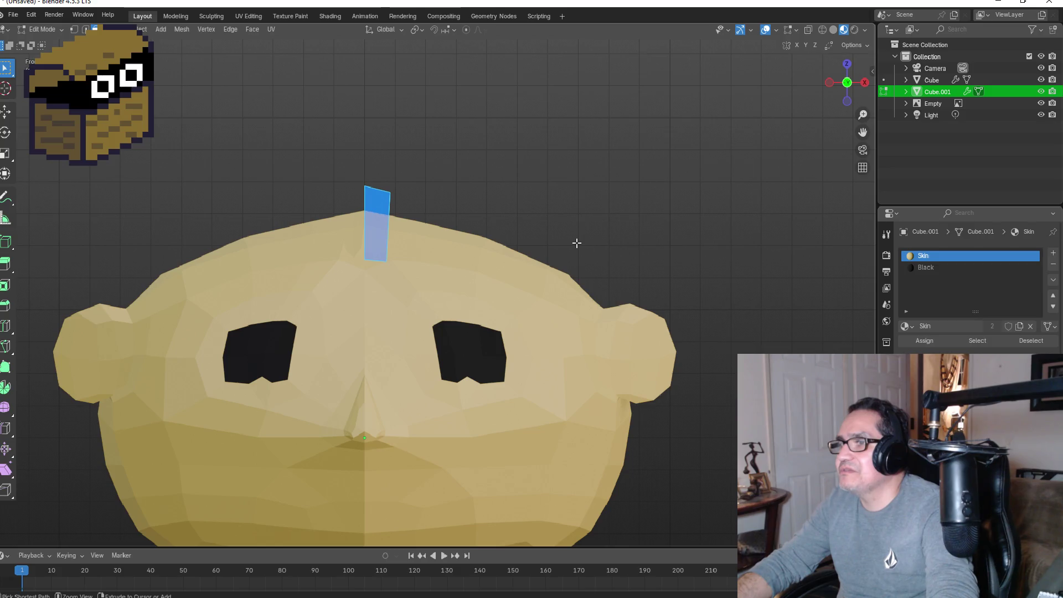
pyautogui.hotkey('alt', 'a')
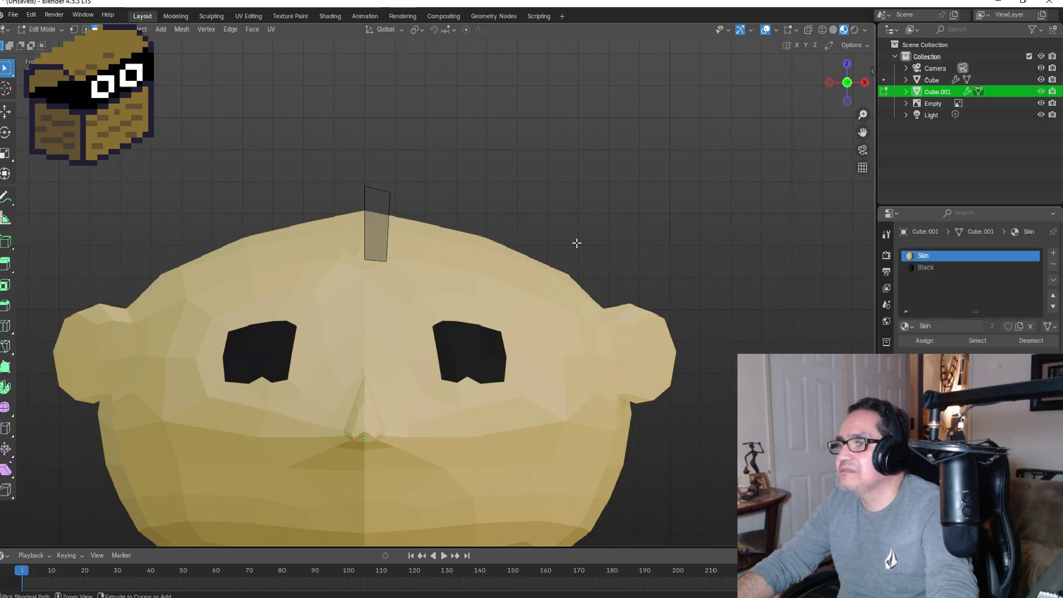
pyautogui.press('Tab')
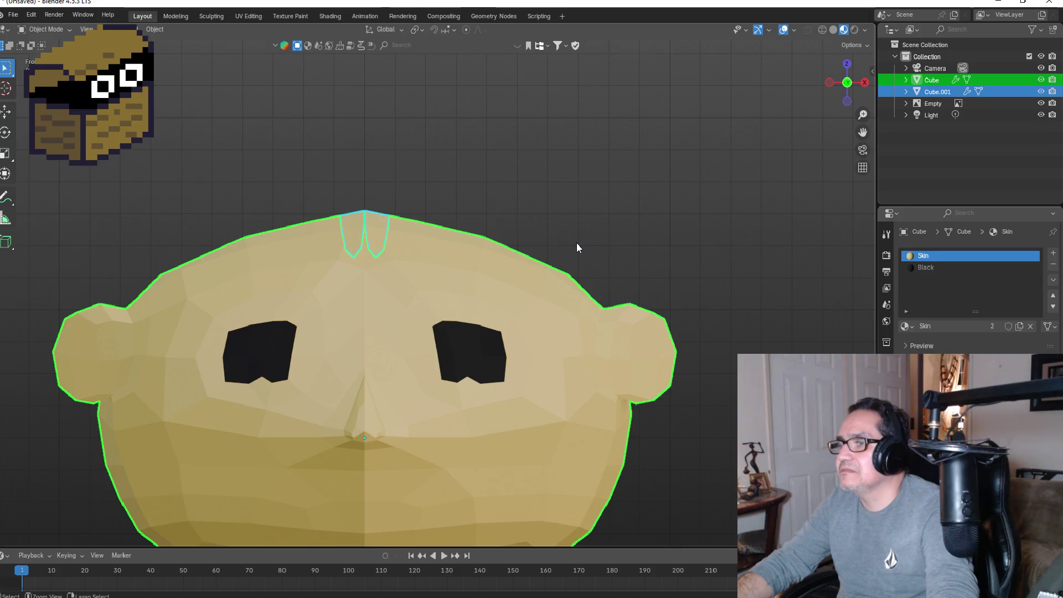
pyautogui.hotkey('ctrl', 'j')
pyautogui.press('Tab')
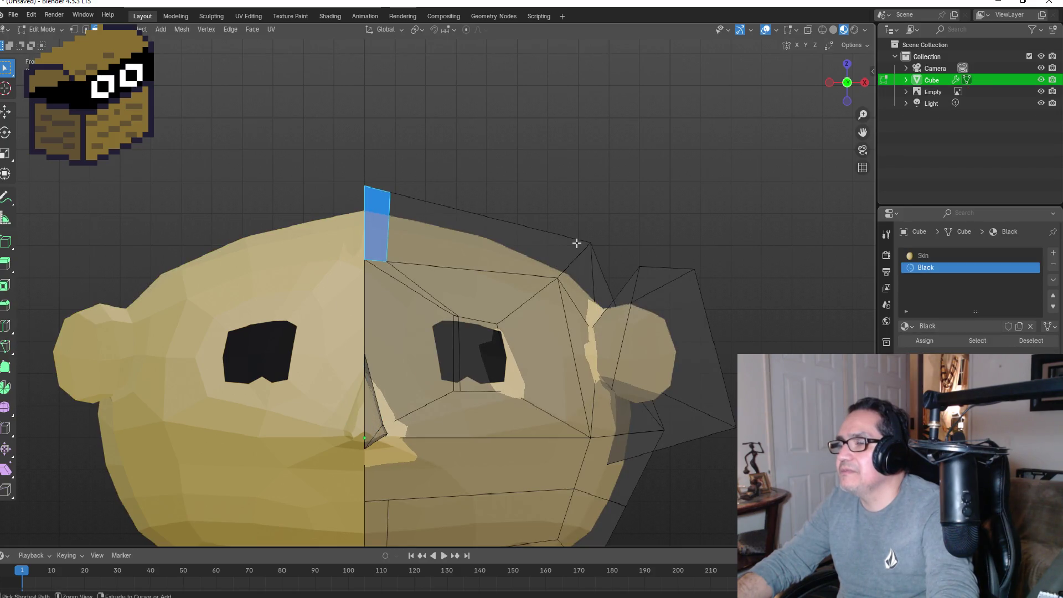
pyautogui.hotkey('alt', 'a')
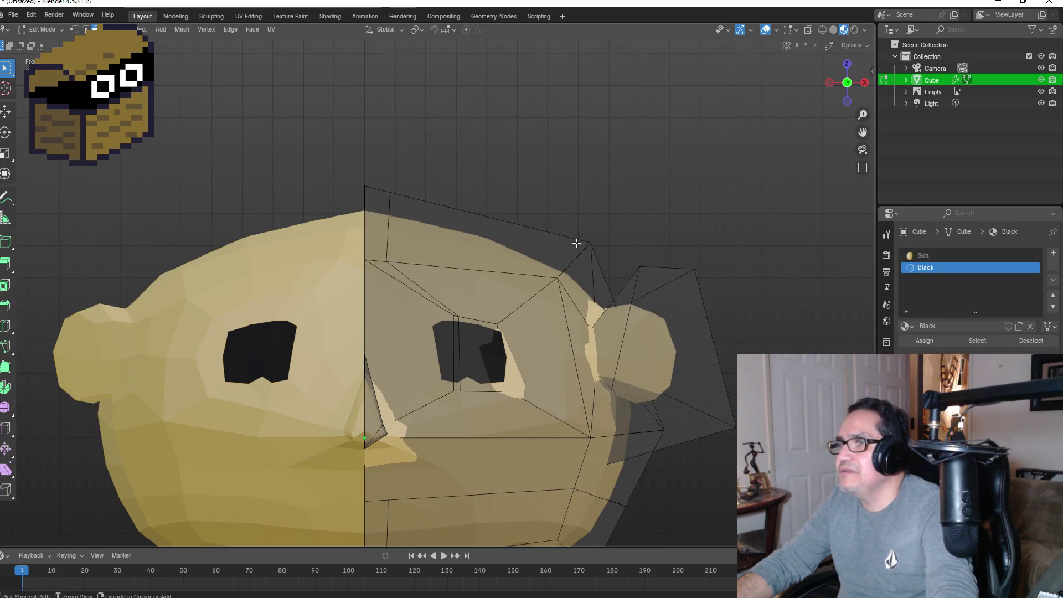
# Step: Select the three top faces of the head in face-select mode
pyautogui.press('1')
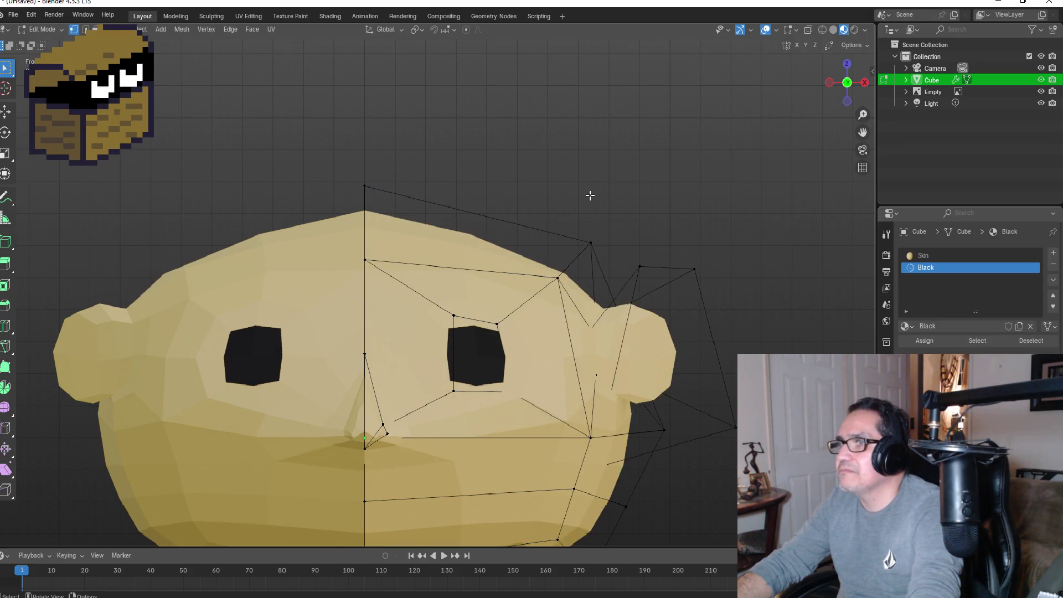
pyautogui.moveTo(603, 202)
pyautogui.mouseDown(button='middle')
pyautogui.moveTo(603, 218)
pyautogui.moveTo(490, 269)
pyautogui.mouseUp(button='middle')
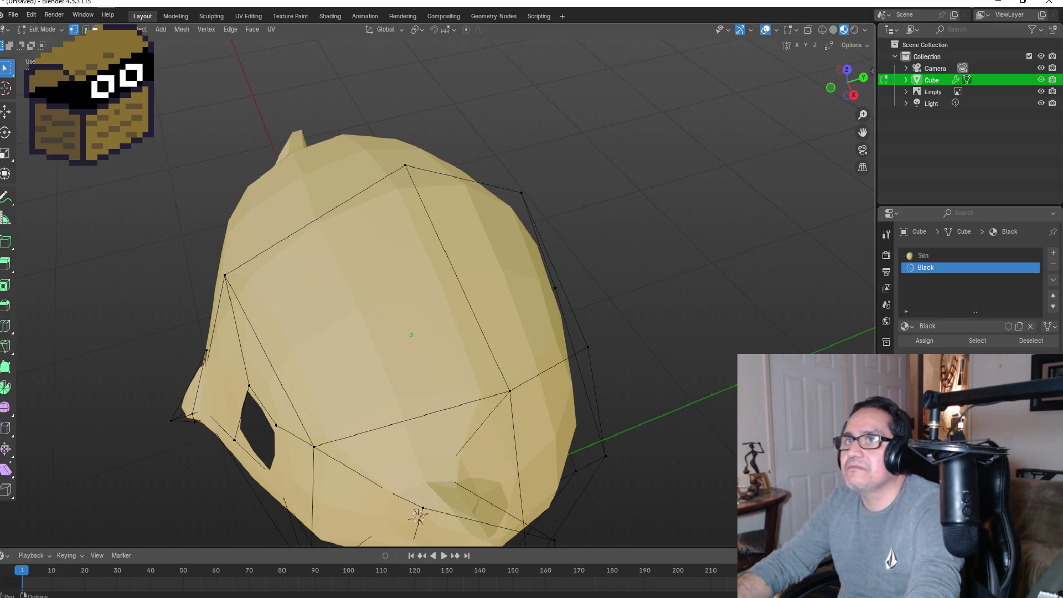
pyautogui.press('3')
pyautogui.click(383, 284)
pyautogui.keyDown('shift'); pyautogui.click(505, 250); pyautogui.keyUp('shift')
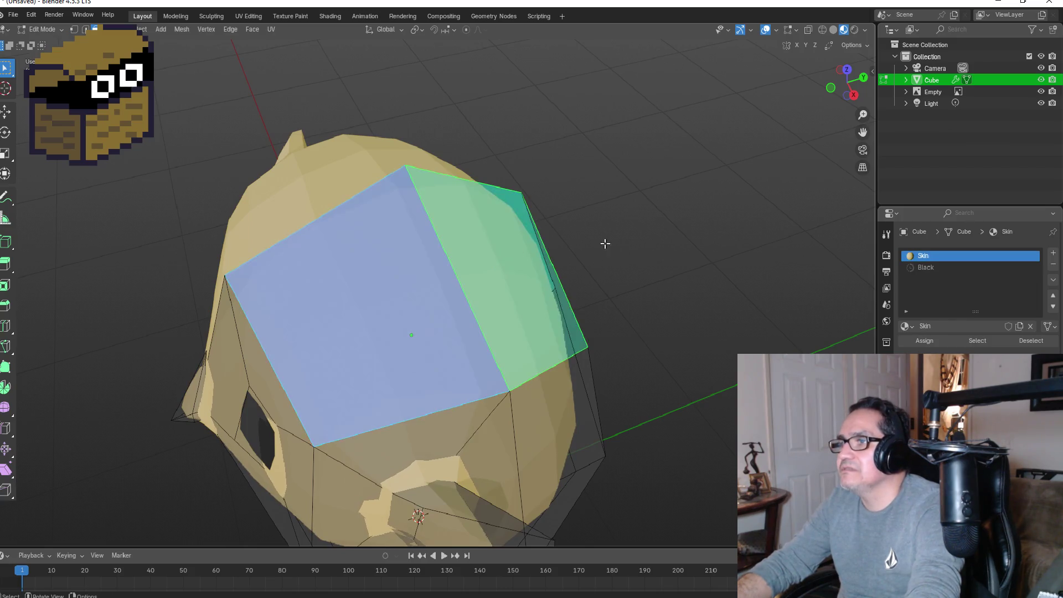
pyautogui.moveTo(602, 240); pyautogui.dragTo(515, 194, button='middle')
pyautogui.keyDown('shift'); pyautogui.click(518, 256); pyautogui.keyUp('shift')
pyautogui.moveTo(518, 257); pyautogui.dragTo(648, 257, button='middle')
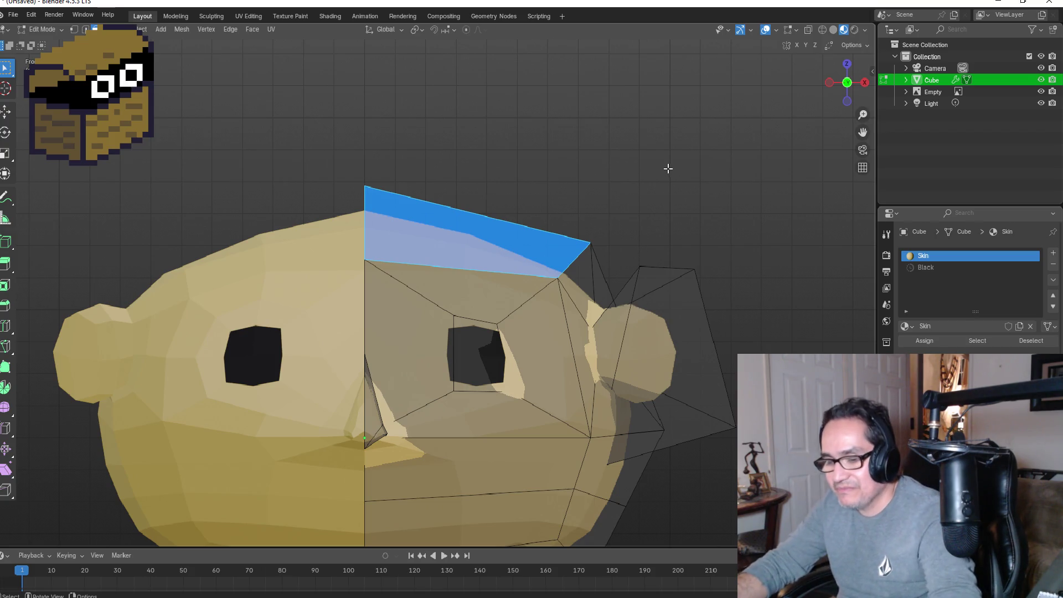
# Step: Duplicate the top-of-head faces in place and separate them into a new object
pyautogui.hotkey('shift', 'd')
pyautogui.press('Escape')
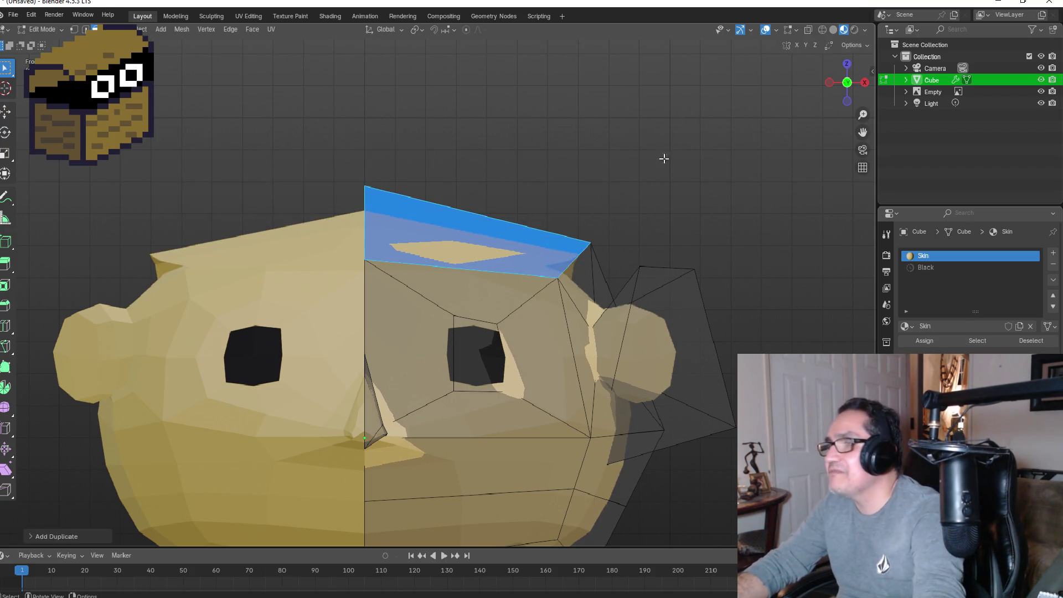
pyautogui.press('p')
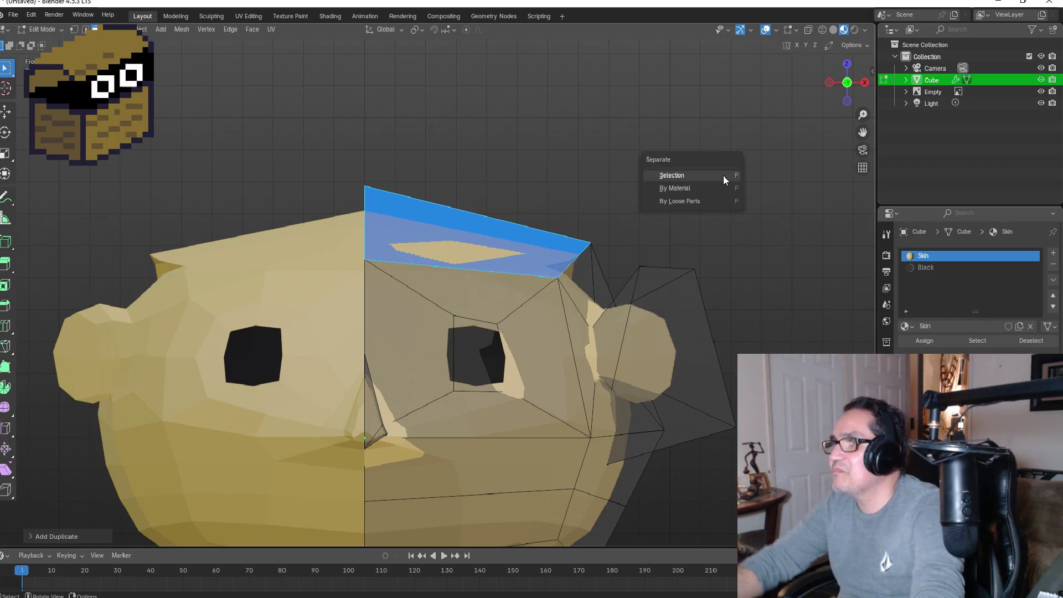
pyautogui.click(684, 177)
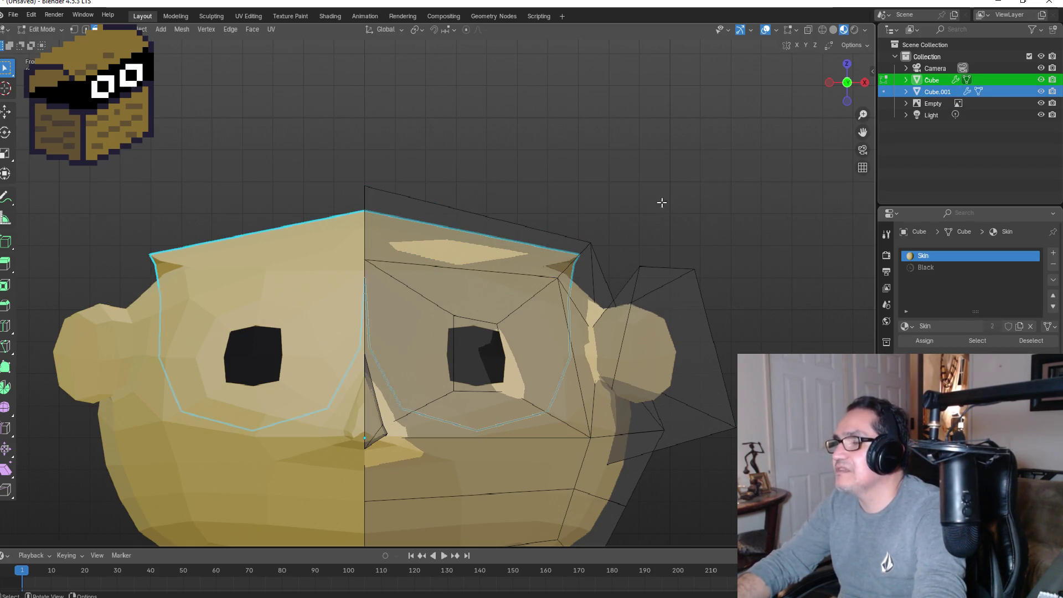
# Step: Rename the separated Cube.001 object to Hair in the Outliner
pyautogui.click(931, 94)
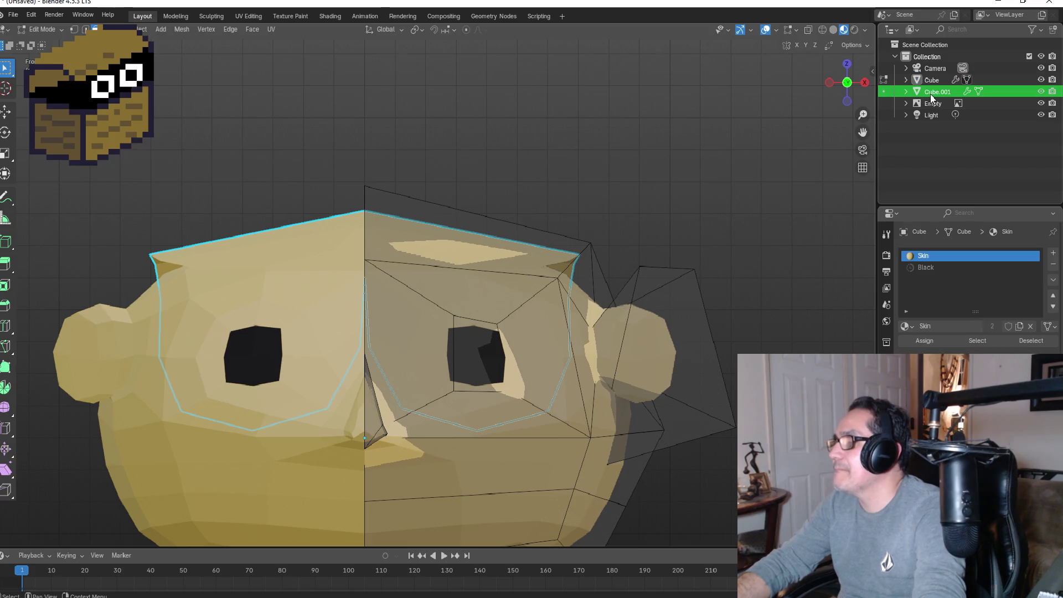
pyautogui.doubleClick(932, 93)
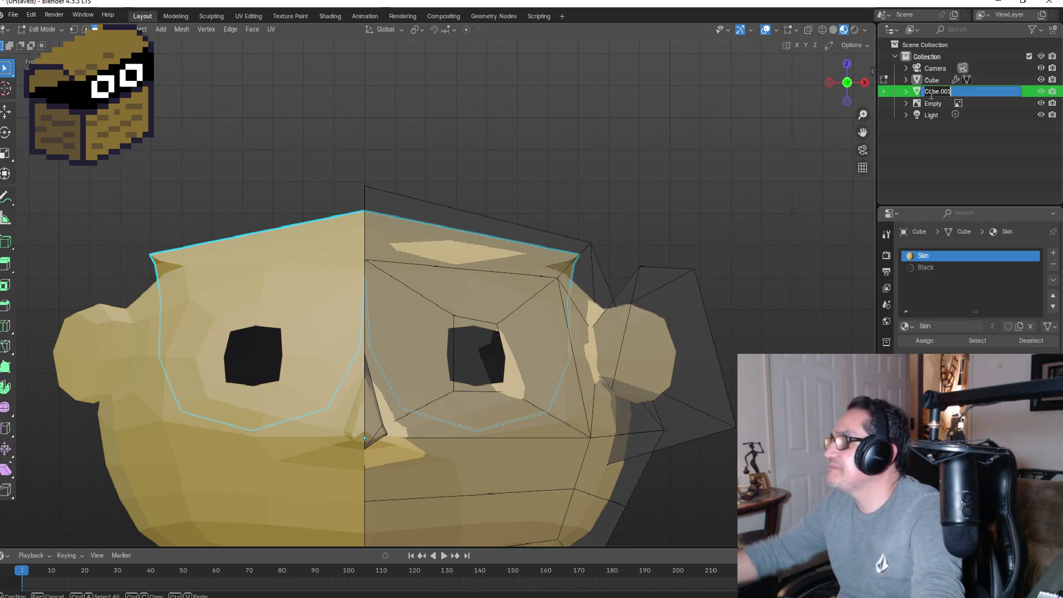
pyautogui.write('Hair')
pyautogui.press('Return')
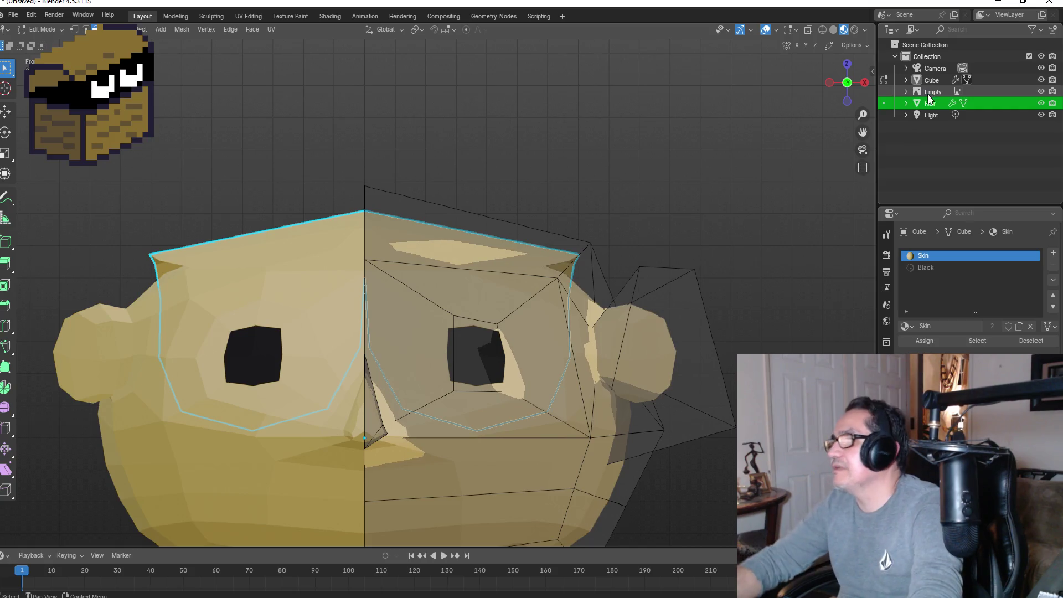
pyautogui.moveTo(612, 218)
pyautogui.mouseDown(button='middle')
pyautogui.moveTo(593, 185)
pyautogui.moveTo(599, 243)
pyautogui.moveTo(666, 205)
pyautogui.moveTo(570, 249)
pyautogui.moveTo(455, 283)
pyautogui.mouseUp(button='middle')
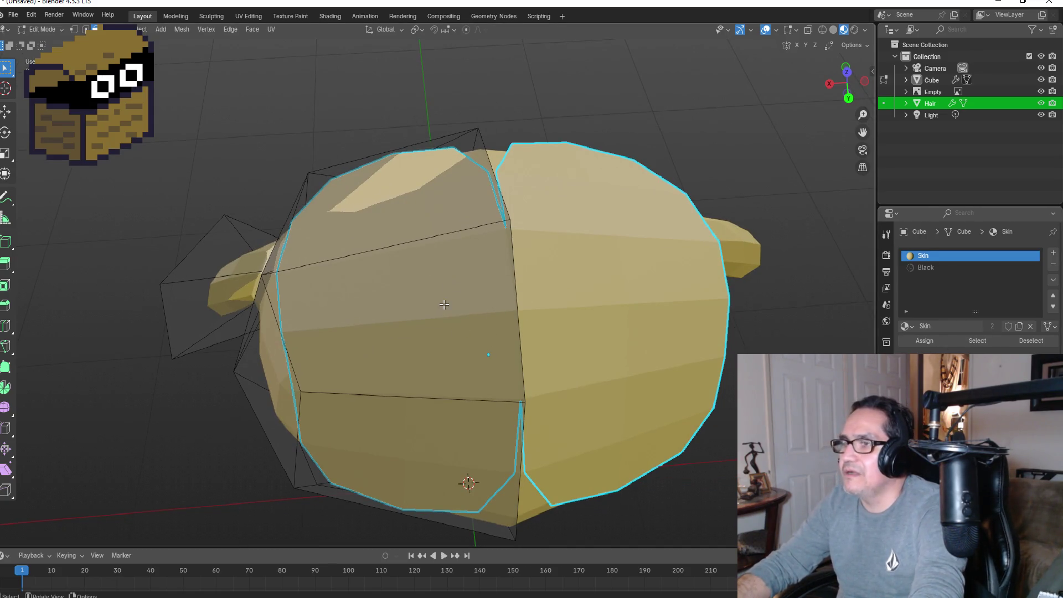
# Step: Select the three hair faces and scale them about 1.55 along X
pyautogui.press('x')
pyautogui.press('Escape')
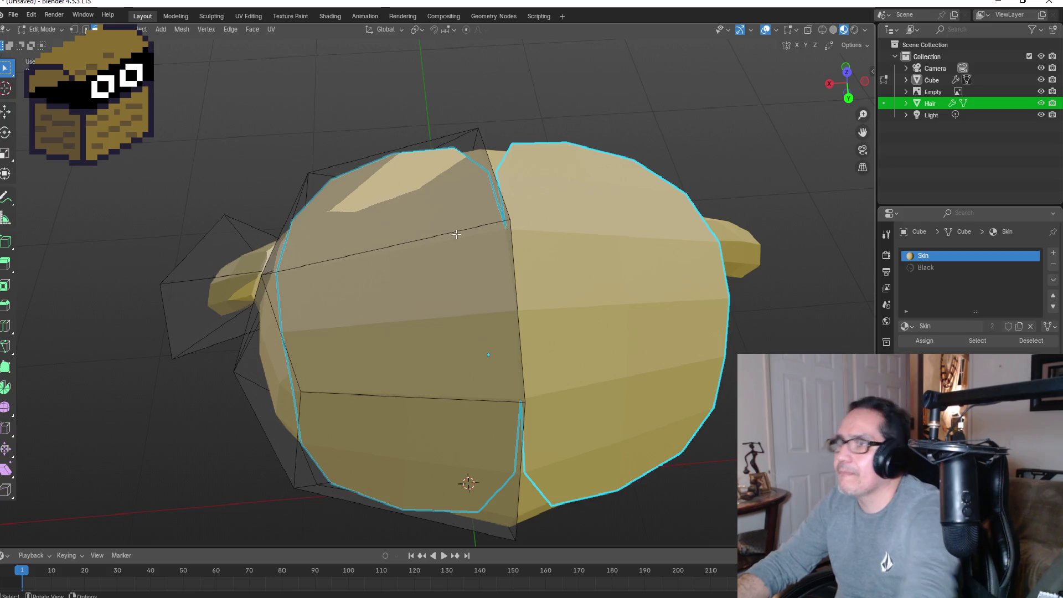
pyautogui.click(424, 261)
pyautogui.click(396, 187)
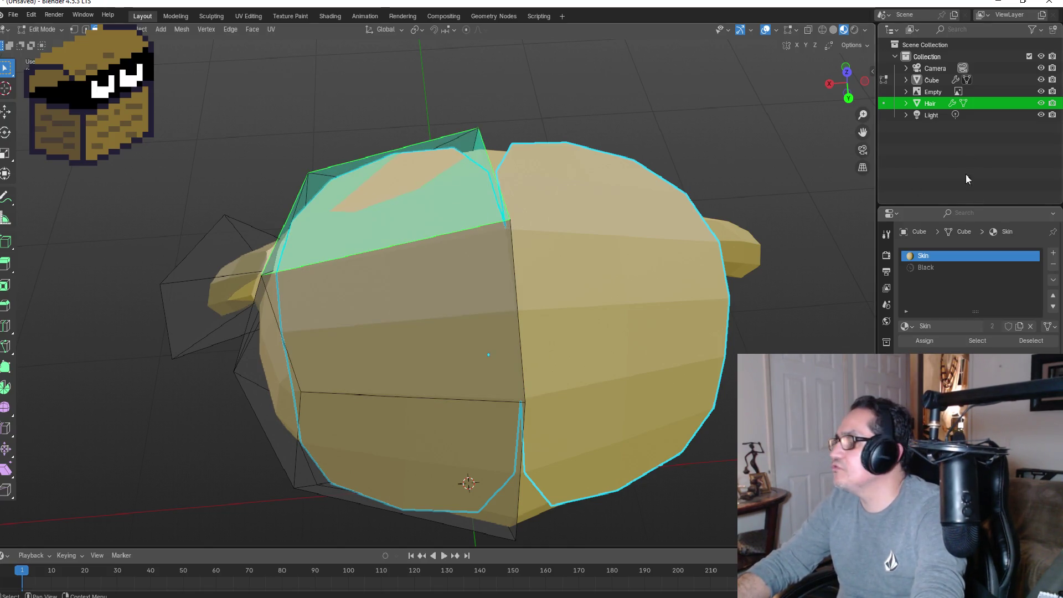
pyautogui.click(454, 297)
pyautogui.keyDown('shift'); pyautogui.click(443, 443); pyautogui.keyUp('shift')
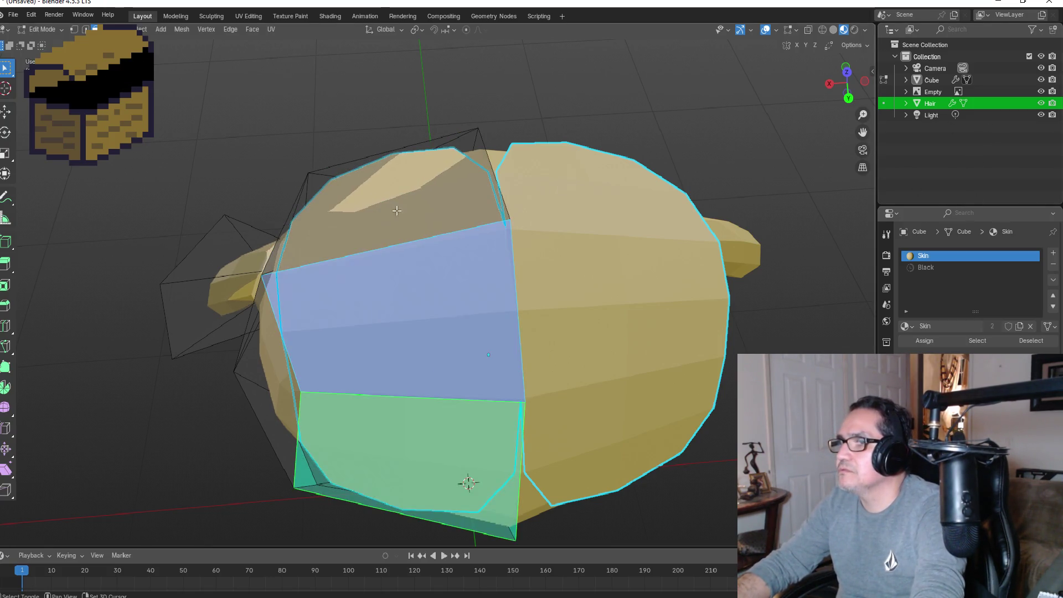
pyautogui.keyDown('shift'); pyautogui.click(460, 227); pyautogui.keyUp('shift')
pyautogui.press('s')
pyautogui.press('x')
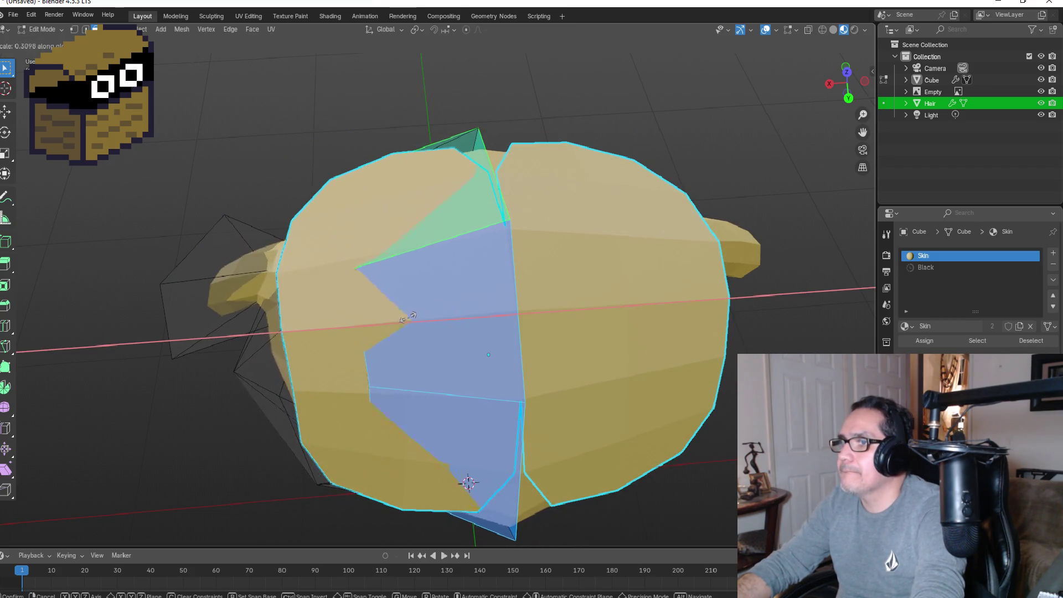
pyautogui.click(391, 313)
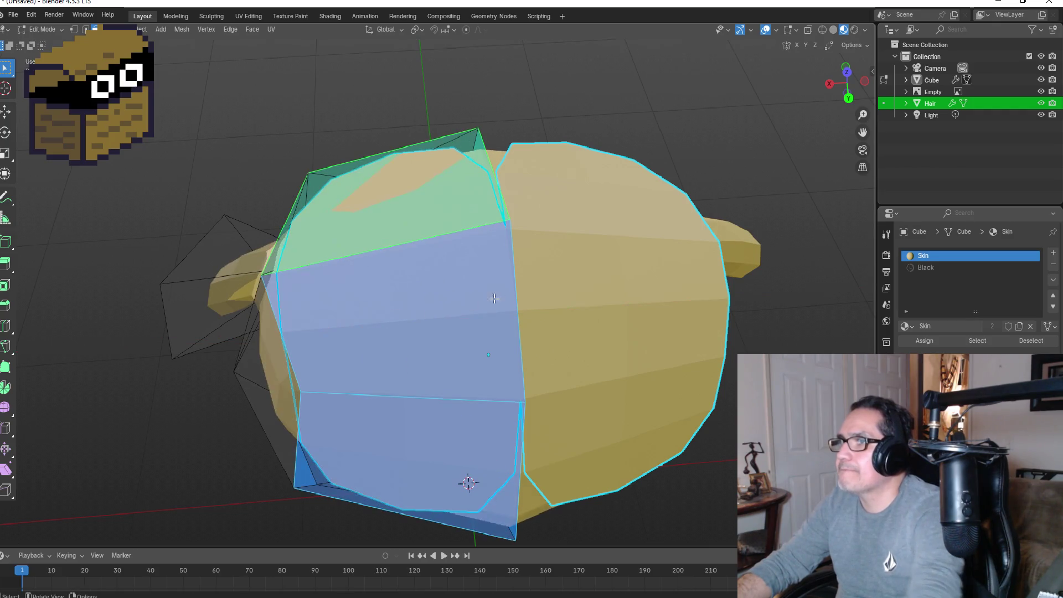
# Step: Add an edge loop across the hair, then delete the Subdivision modifier, keeping Mirror
pyautogui.moveTo(675, 72); pyautogui.dragTo(795, 114, button='middle')
pyautogui.moveTo(702, 159)
pyautogui.mouseDown(button='middle')
pyautogui.moveTo(731, 185)
pyautogui.moveTo(726, 204)
pyautogui.moveTo(748, 163)
pyautogui.mouseUp(button='middle')
pyautogui.press('KP_1')
pyautogui.moveTo(607, 171); pyautogui.dragTo(609, 243, button='middle')
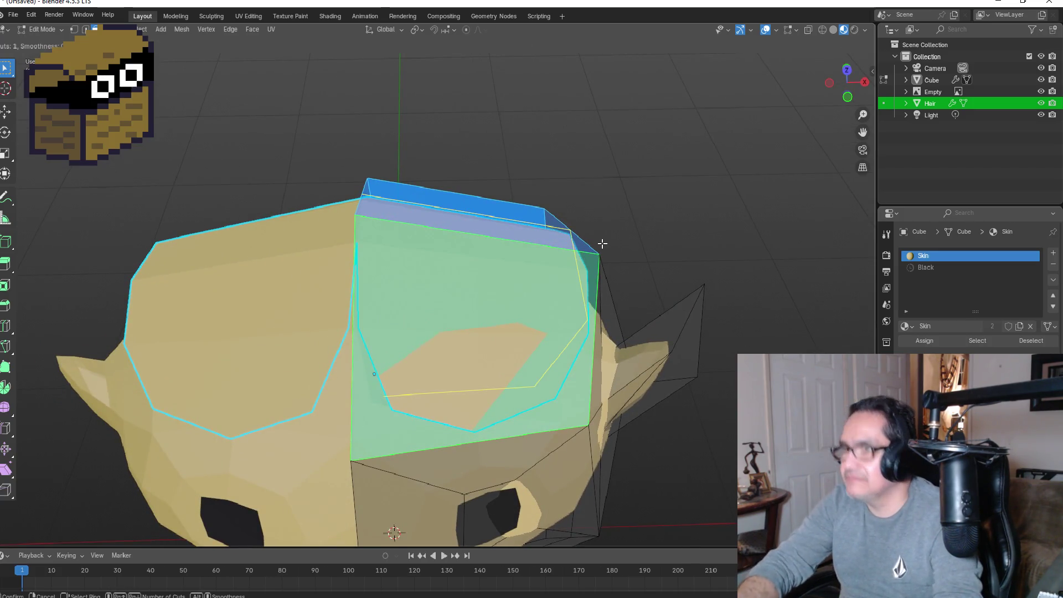
pyautogui.hotkey('ctrl', 'r')
pyautogui.click(433, 237)
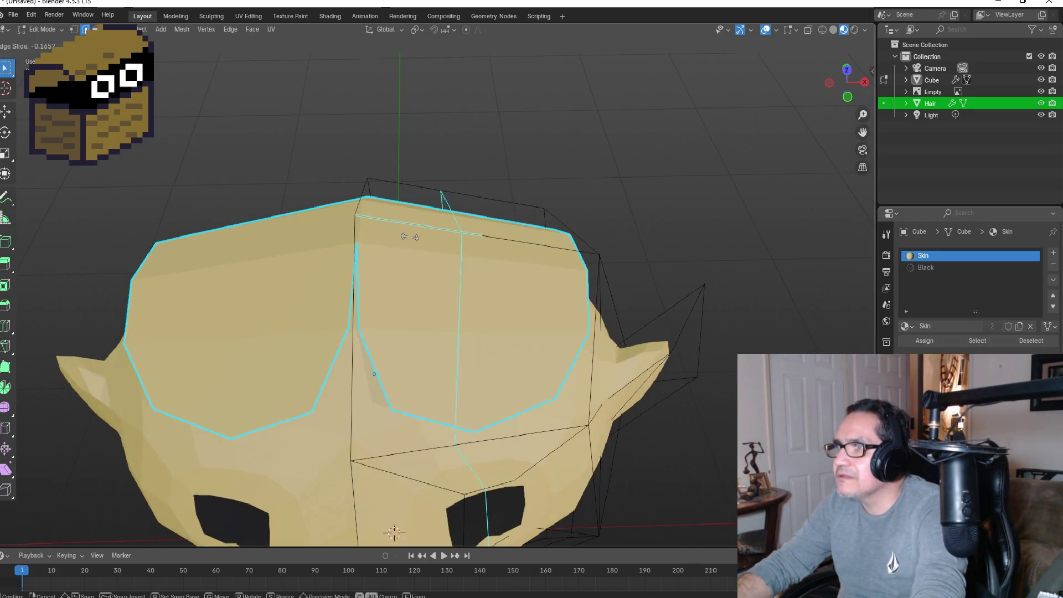
pyautogui.click(341, 223)
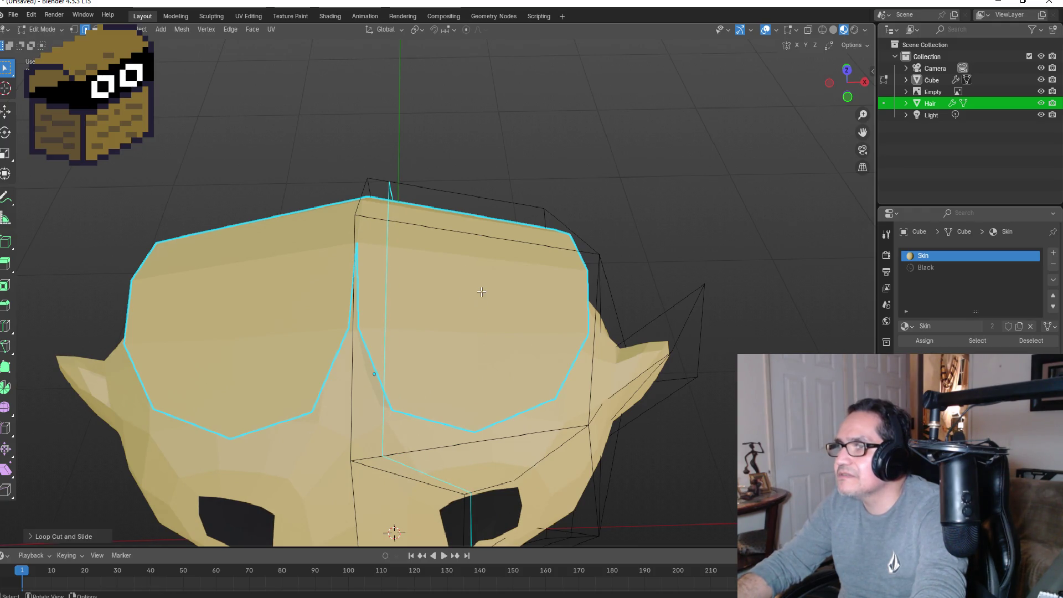
pyautogui.moveTo(542, 265)
pyautogui.mouseDown(button='middle')
pyautogui.moveTo(515, 288)
pyautogui.moveTo(540, 255)
pyautogui.mouseUp(button='middle')
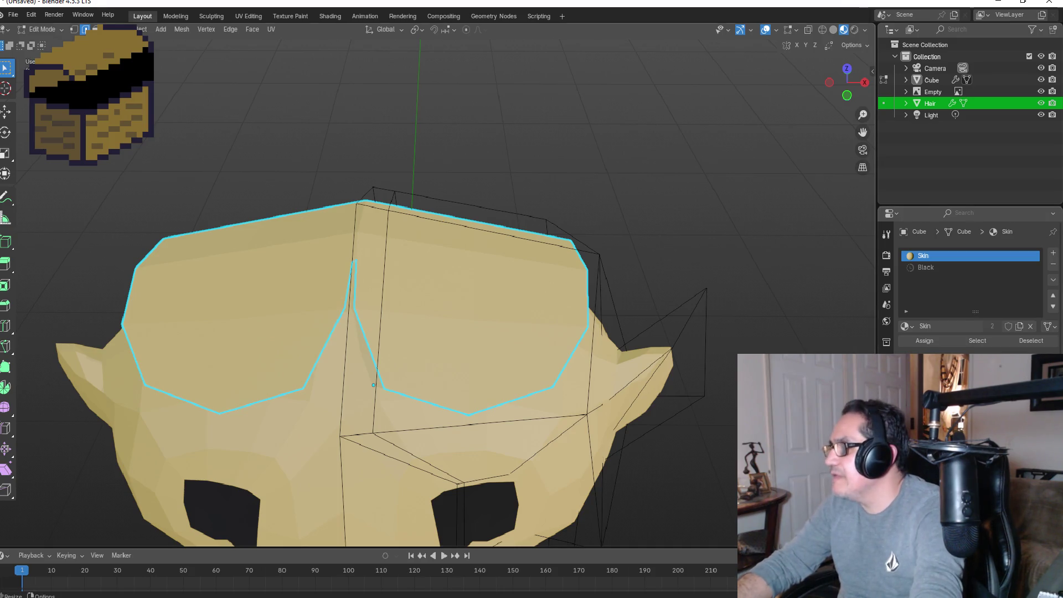
pyautogui.click(886, 375)
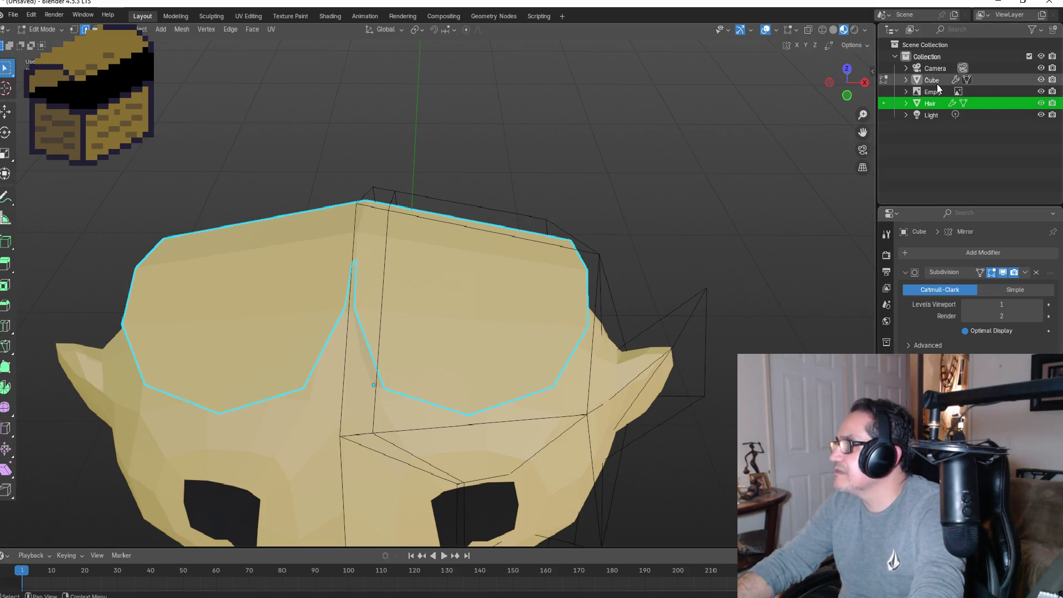
pyautogui.click(1037, 273)
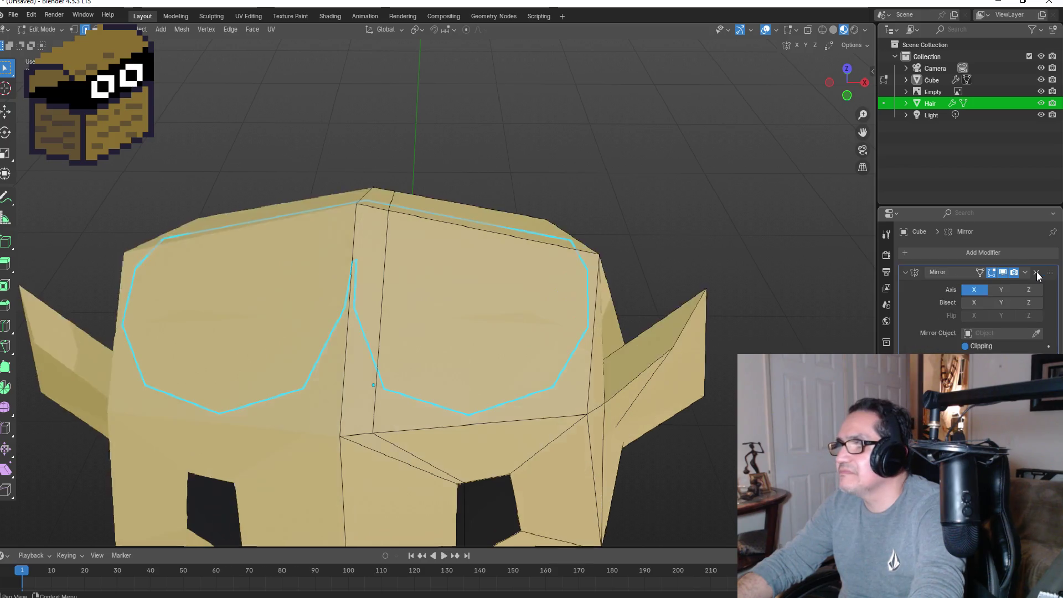
# Step: Inspect the hair flap from below, leave its side face unmoved, deselect, and exit Edit Mode
pyautogui.scroll(-2, 608, 261)
pyautogui.scroll(2, 607, 248)
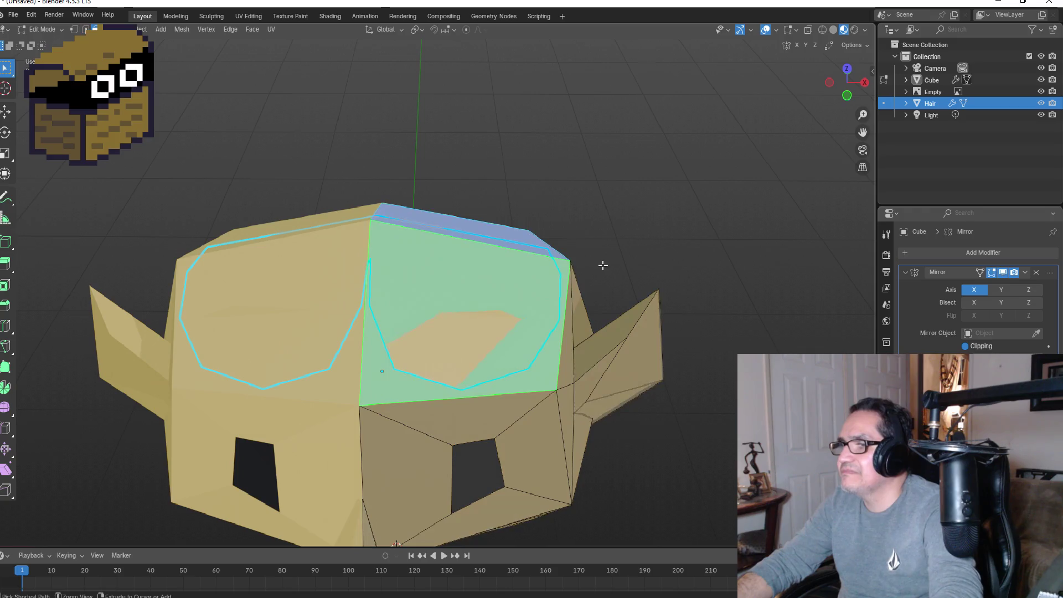
pyautogui.moveTo(665, 278); pyautogui.dragTo(672, 194, button='middle')
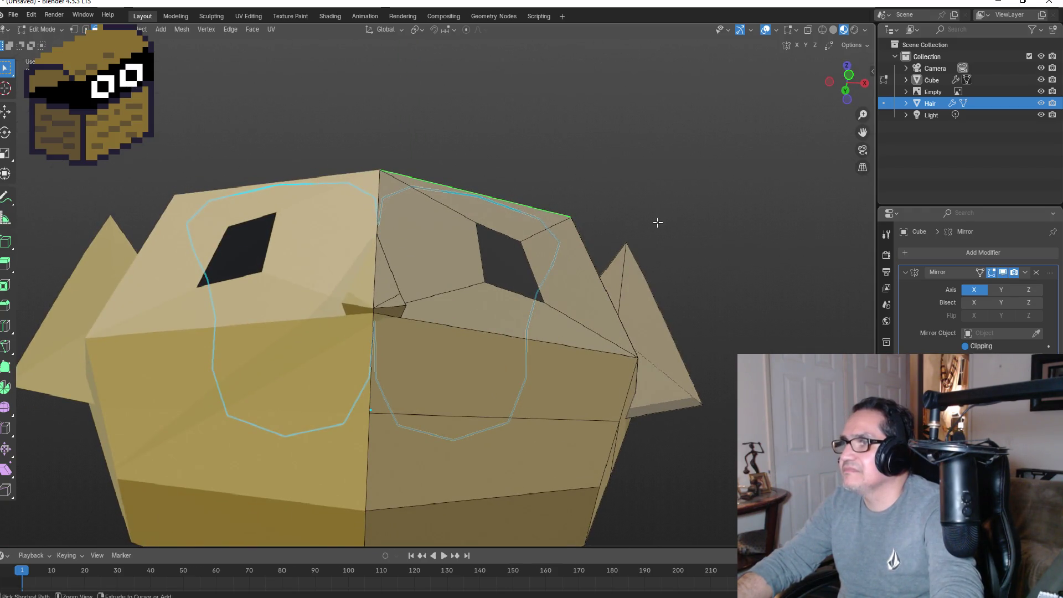
pyautogui.moveTo(660, 233)
pyautogui.mouseDown(button='middle')
pyautogui.moveTo(639, 285)
pyautogui.moveTo(648, 295)
pyautogui.moveTo(700, 254)
pyautogui.moveTo(670, 304)
pyautogui.moveTo(546, 283)
pyautogui.moveTo(581, 288)
pyautogui.moveTo(585, 269)
pyautogui.mouseUp(button='middle')
pyautogui.click(473, 258)
pyautogui.click(428, 288)
pyautogui.click(491, 263)
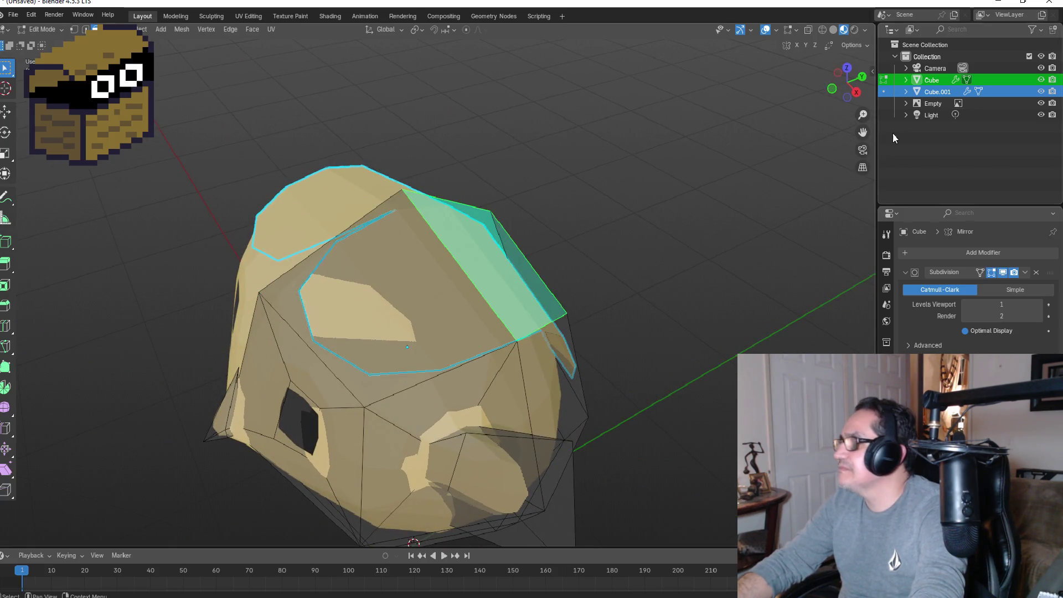
pyautogui.press('g')
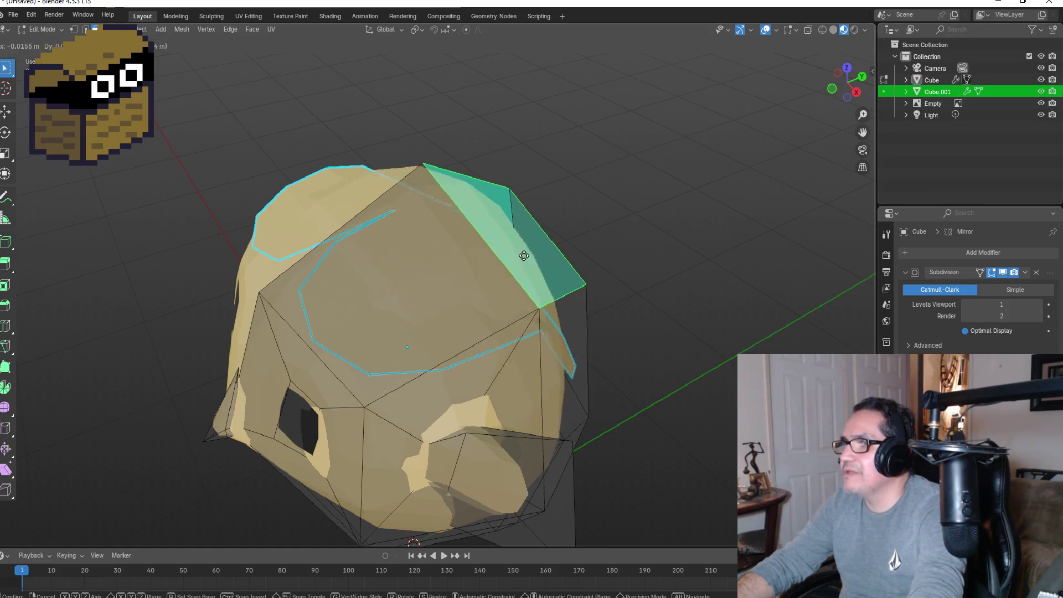
pyautogui.press('Escape')
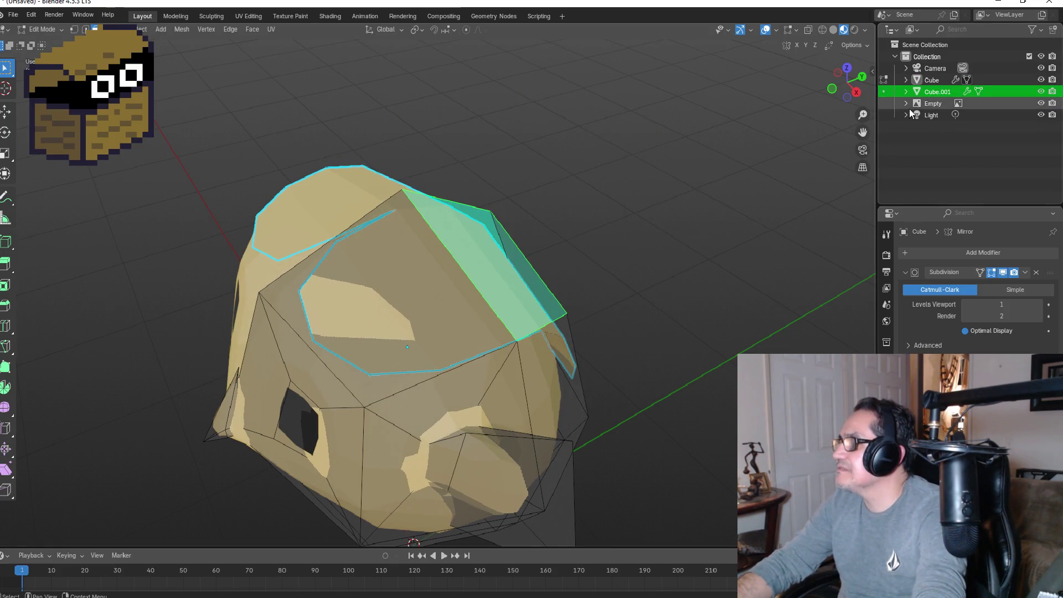
pyautogui.click(704, 181)
pyautogui.press('Tab')
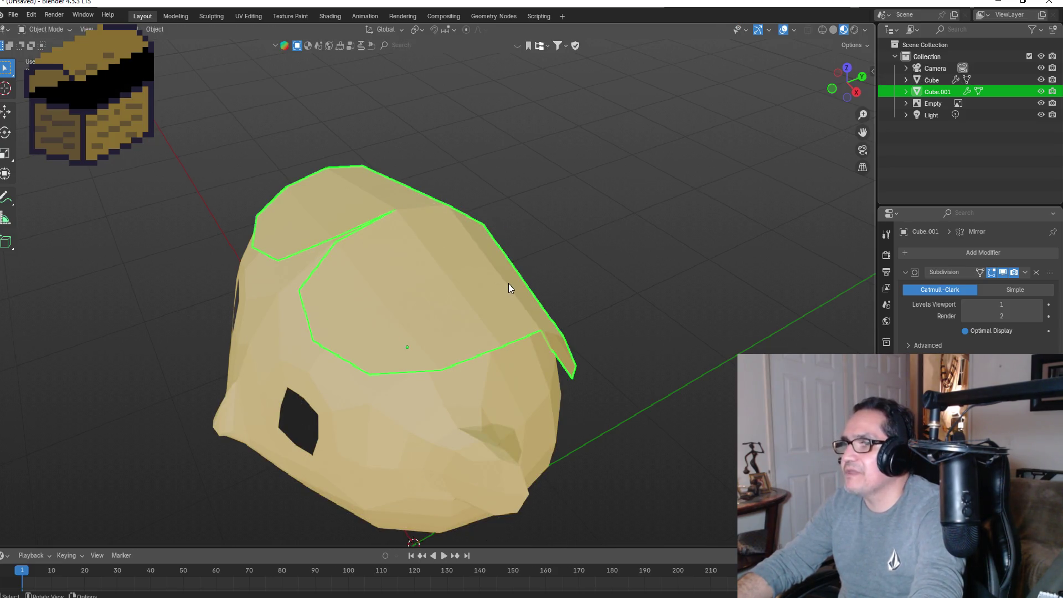
# Step: Add and slide a new loop cut around the Cube.001 cap cage
pyautogui.press('Tab')
pyautogui.hotkey('ctrl', 'r')
pyautogui.click(482, 255)
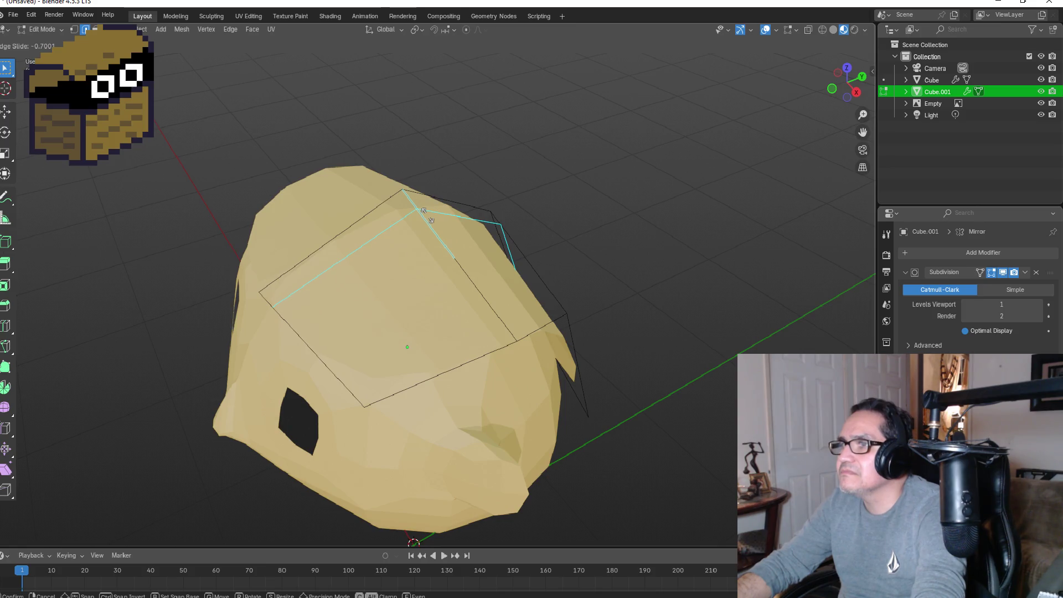
pyautogui.click(419, 209)
pyautogui.moveTo(577, 231)
pyautogui.mouseDown(button='middle')
pyautogui.moveTo(655, 211)
pyautogui.moveTo(384, 328)
pyautogui.mouseUp(button='middle')
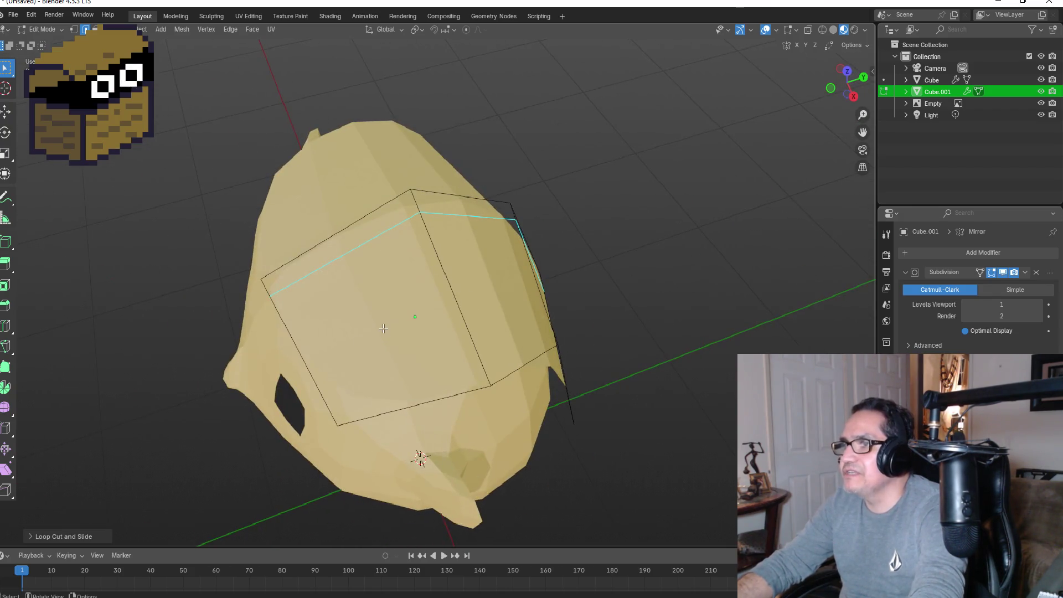
pyautogui.click(386, 326)
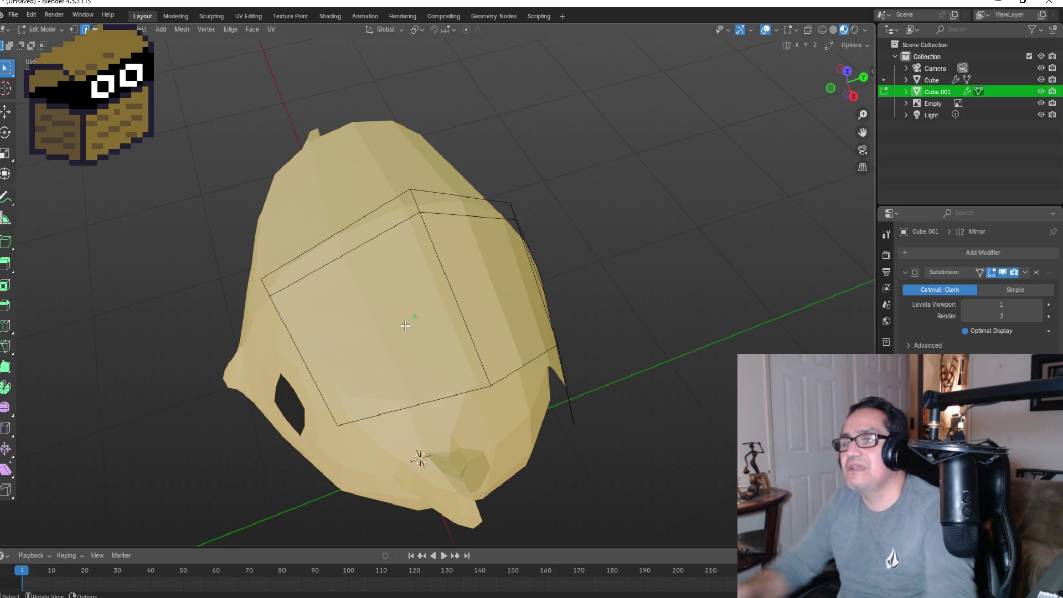
# Step: In face select, delete the cage's front, right-side, side and top faces
pyautogui.press('3')
pyautogui.click(385, 301)
pyautogui.click(542, 278)
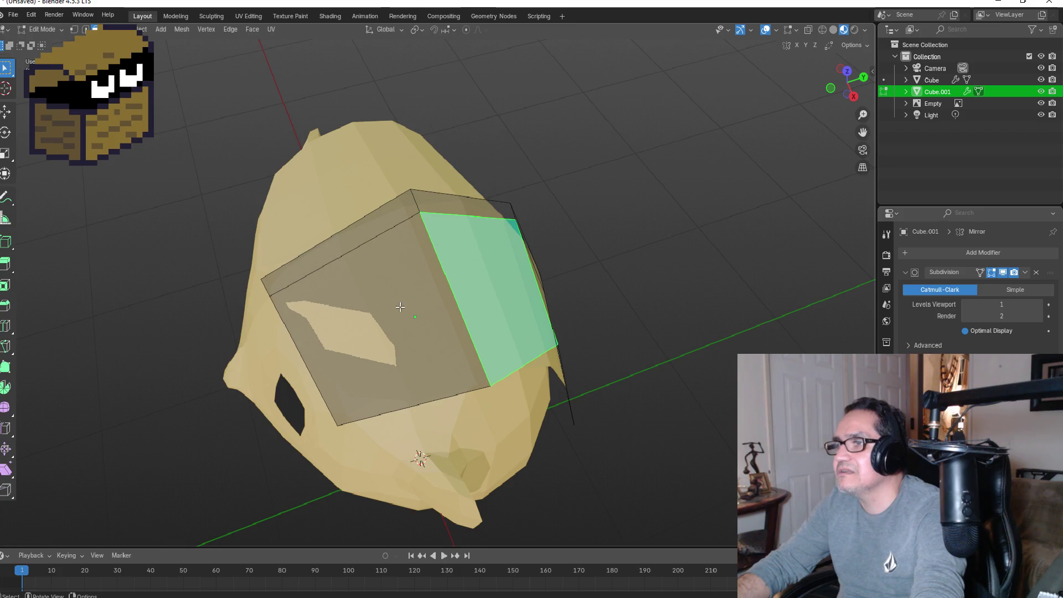
pyautogui.keyDown('shift'); pyautogui.click(365, 304); pyautogui.keyUp('shift')
pyautogui.moveTo(540, 275); pyautogui.dragTo(520, 336, button='middle')
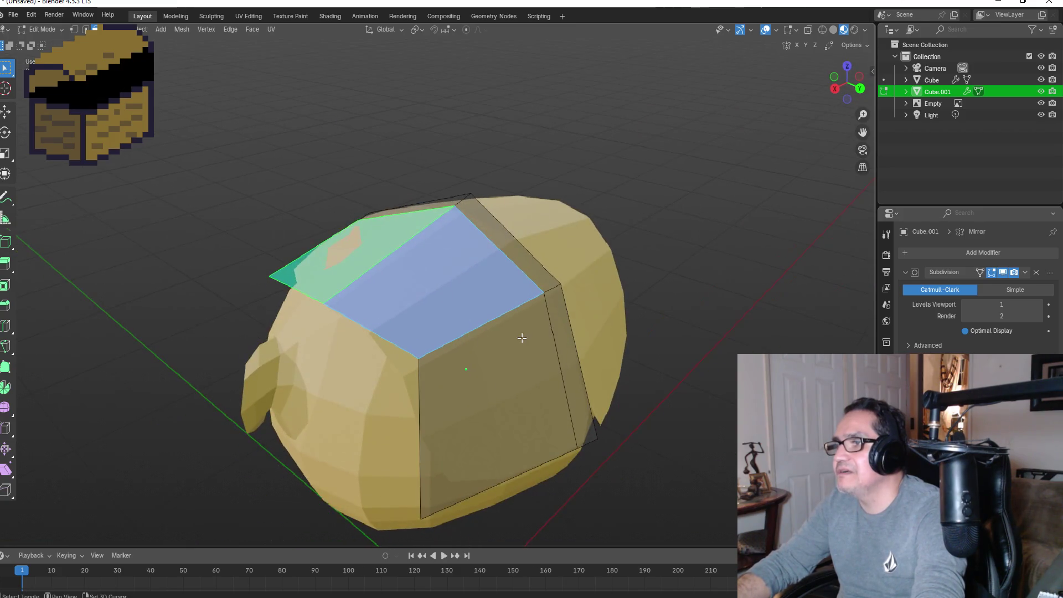
pyautogui.keyDown('shift'); pyautogui.click(520, 337); pyautogui.keyUp('shift')
pyautogui.press('x')
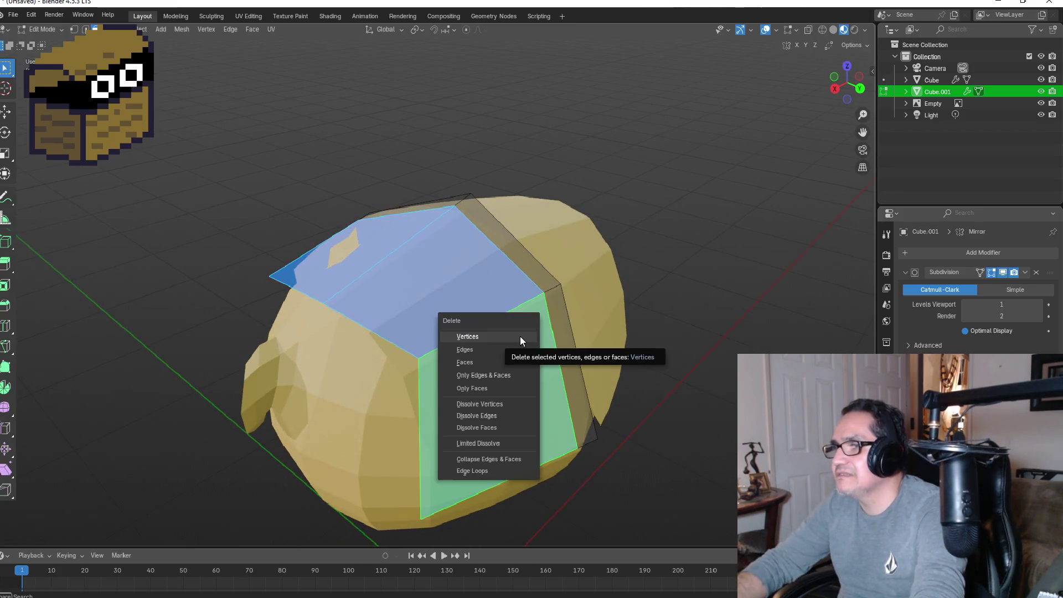
pyautogui.click(501, 362)
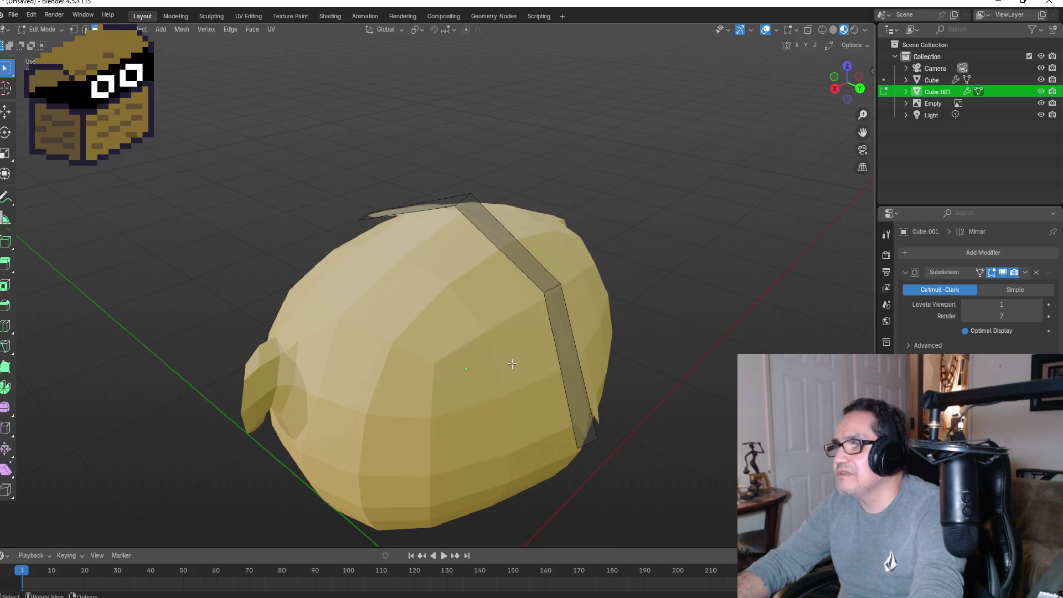
pyautogui.moveTo(507, 288)
pyautogui.mouseDown(button='middle')
pyautogui.moveTo(598, 292)
pyautogui.moveTo(689, 278)
pyautogui.moveTo(696, 247)
pyautogui.moveTo(412, 283)
pyautogui.mouseUp(button='middle')
pyautogui.moveTo(453, 240)
pyautogui.mouseDown(button='middle')
pyautogui.moveTo(477, 230)
pyautogui.moveTo(465, 255)
pyautogui.moveTo(496, 240)
pyautogui.mouseUp(button='middle')
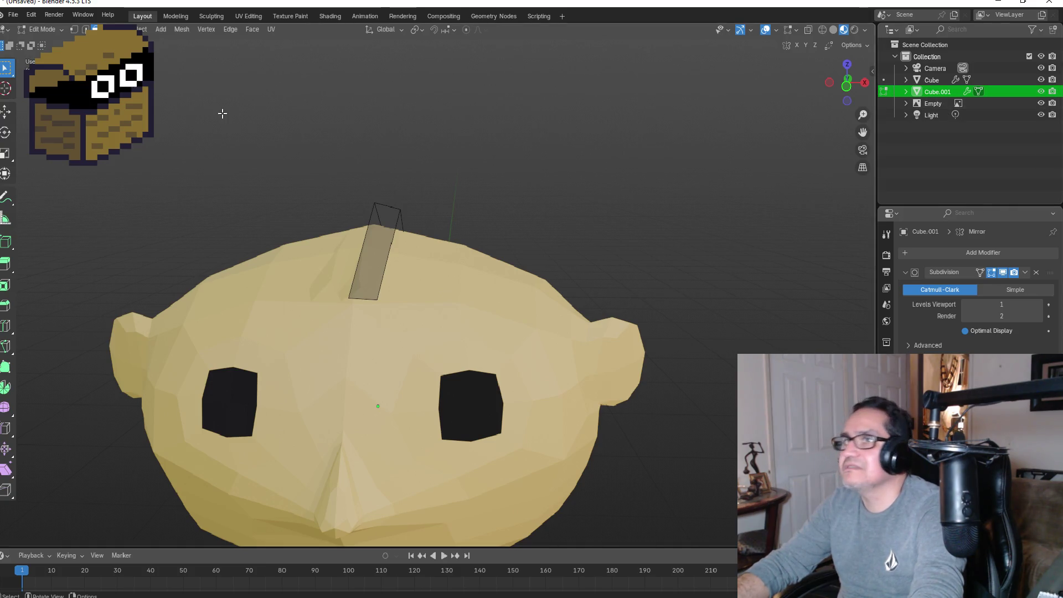
# Step: Select the remaining strip and extrude it upward along its normals into a crest
pyautogui.press('l')
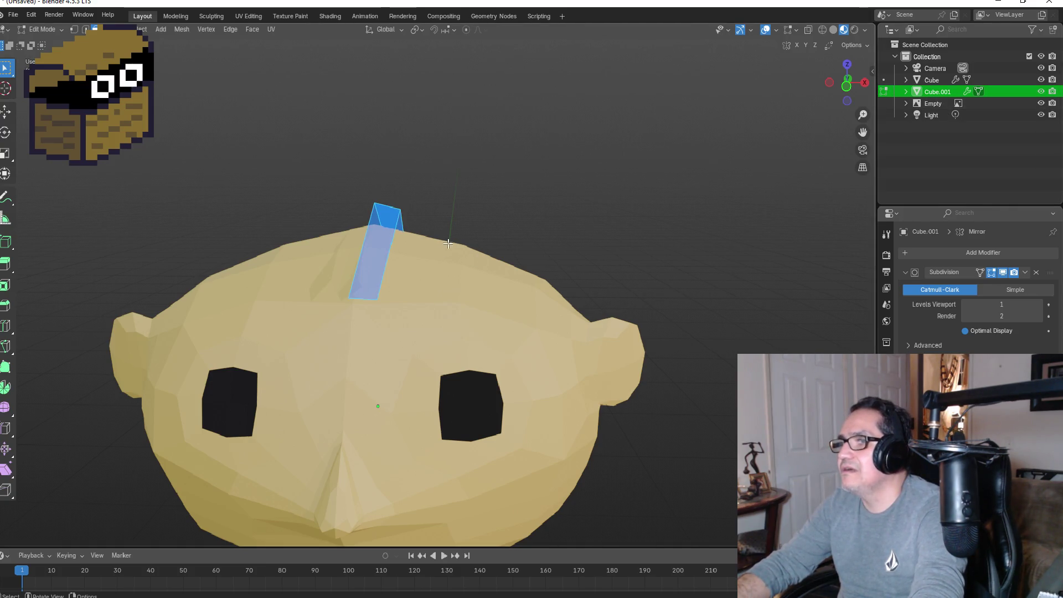
pyautogui.press('e')
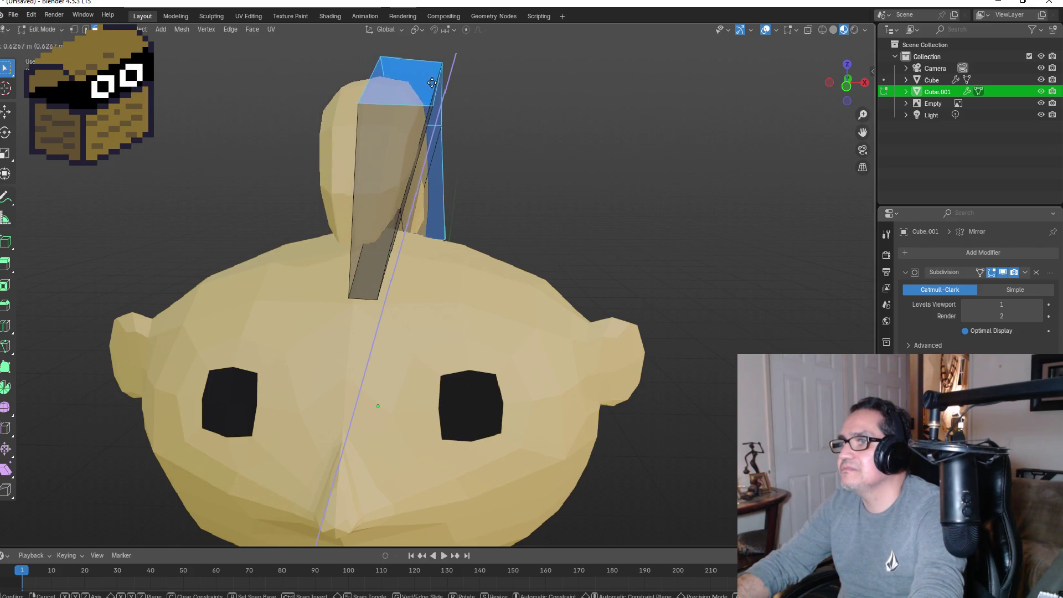
pyautogui.click(526, 130)
pyautogui.moveTo(527, 131)
pyautogui.mouseDown(button='middle')
pyautogui.moveTo(436, 111)
pyautogui.moveTo(516, 197)
pyautogui.mouseUp(button='middle')
pyautogui.hotkey('ctrl', 'z')
pyautogui.press('e')
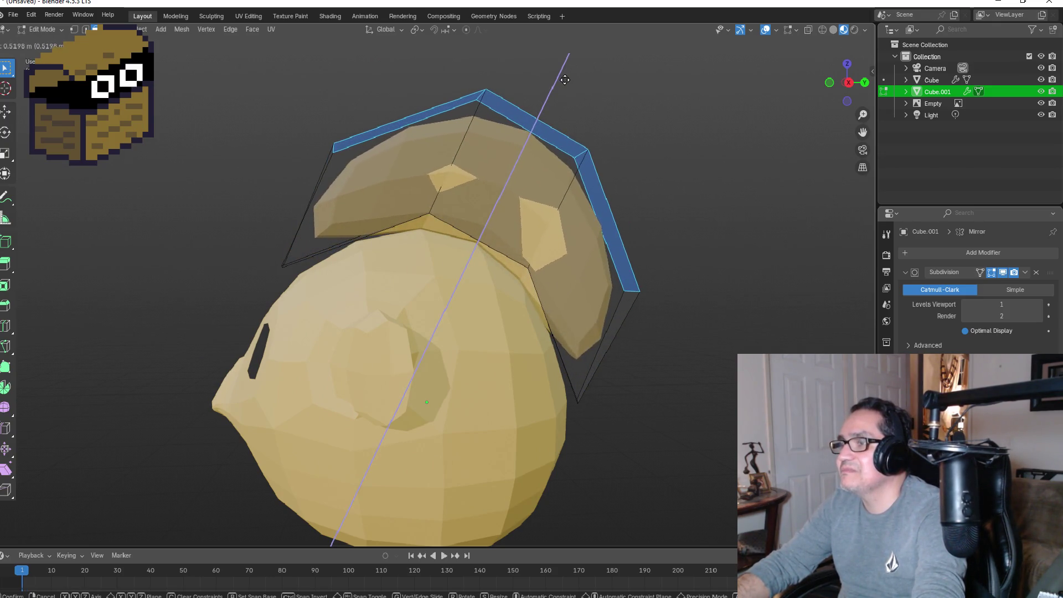
pyautogui.click(569, 77)
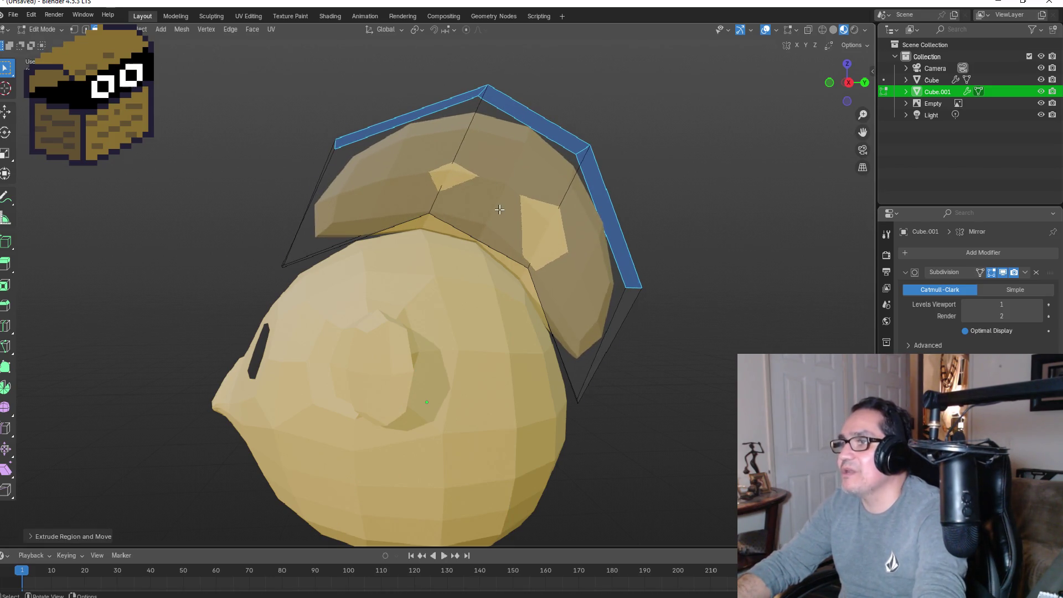
# Step: Lower the whole crest slightly along the Z axis
pyautogui.press('a')
pyautogui.press('g')
pyautogui.press('z')
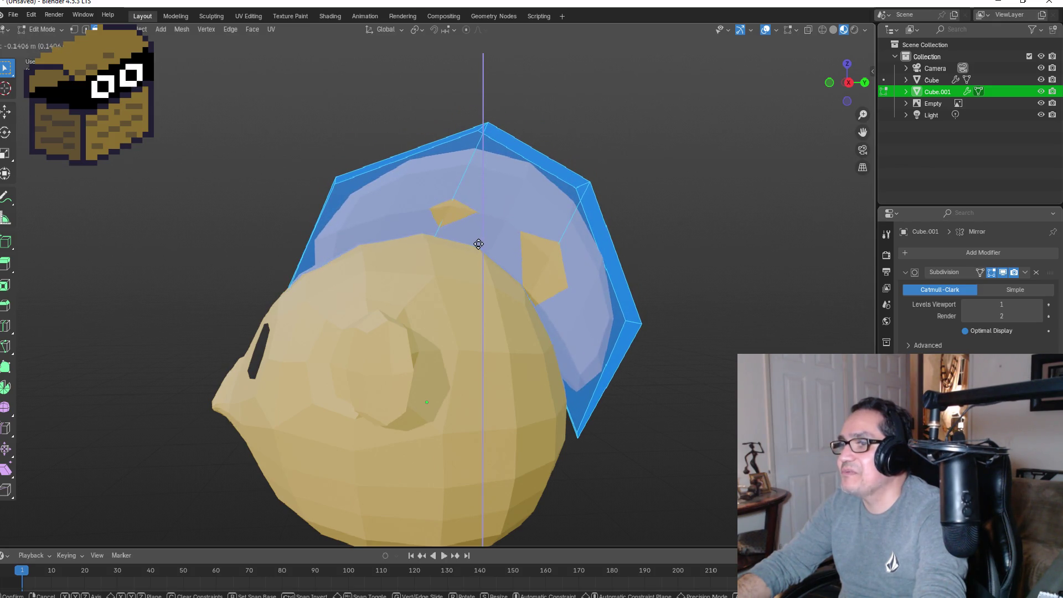
pyautogui.click(467, 242)
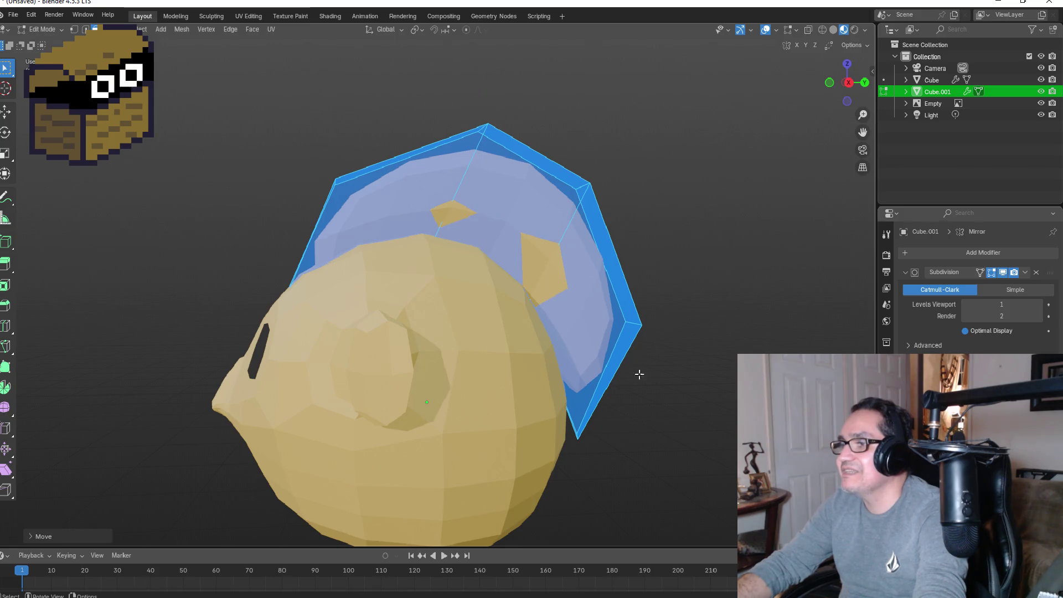
pyautogui.click(671, 405)
pyautogui.moveTo(684, 419)
pyautogui.mouseDown(button='middle')
pyautogui.moveTo(720, 399)
pyautogui.moveTo(665, 382)
pyautogui.moveTo(703, 375)
pyautogui.moveTo(648, 370)
pyautogui.mouseUp(button='middle')
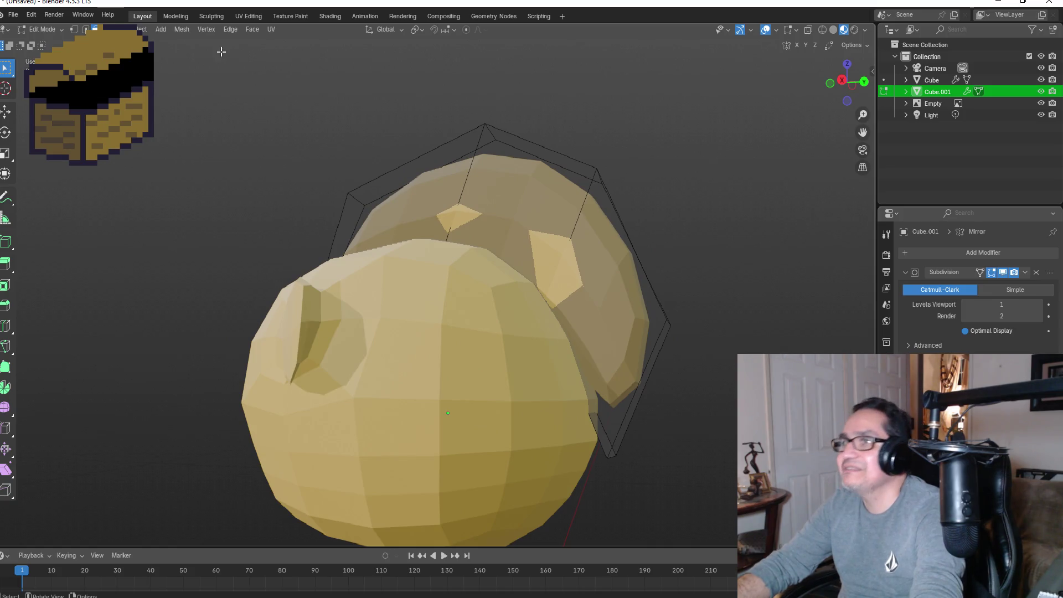
# Step: Pull the two lowest back vertices inward, then return to Object Mode in front view
pyautogui.press('2')
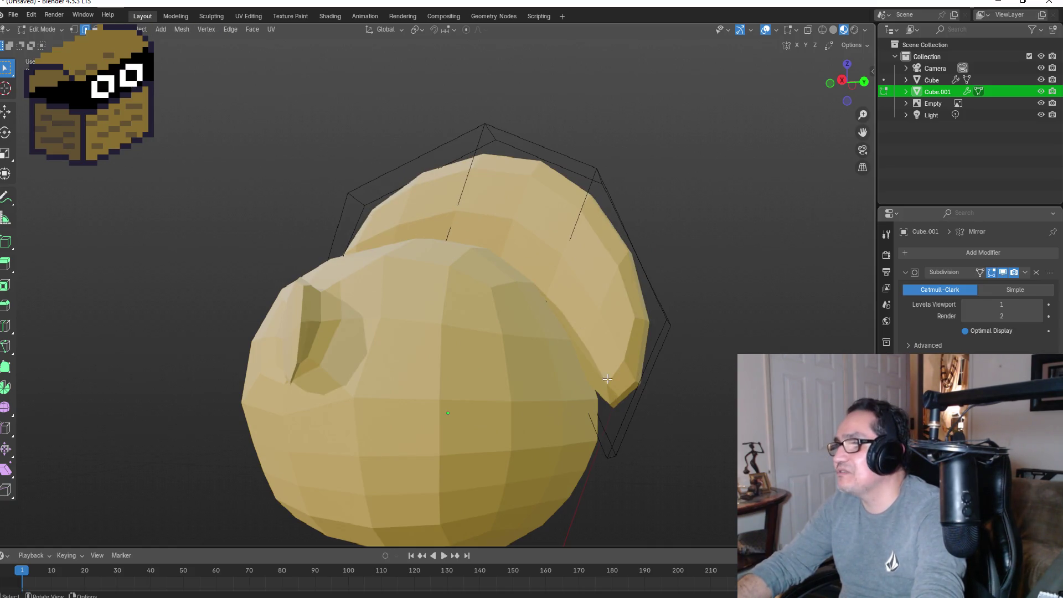
pyautogui.press('1')
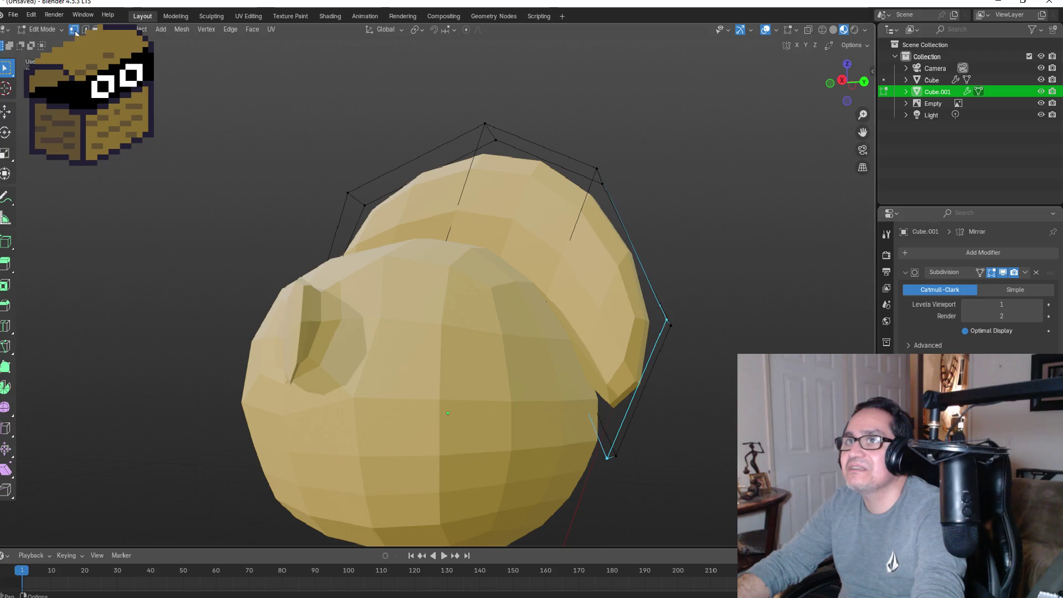
pyautogui.moveTo(584, 413); pyautogui.dragTo(661, 477)
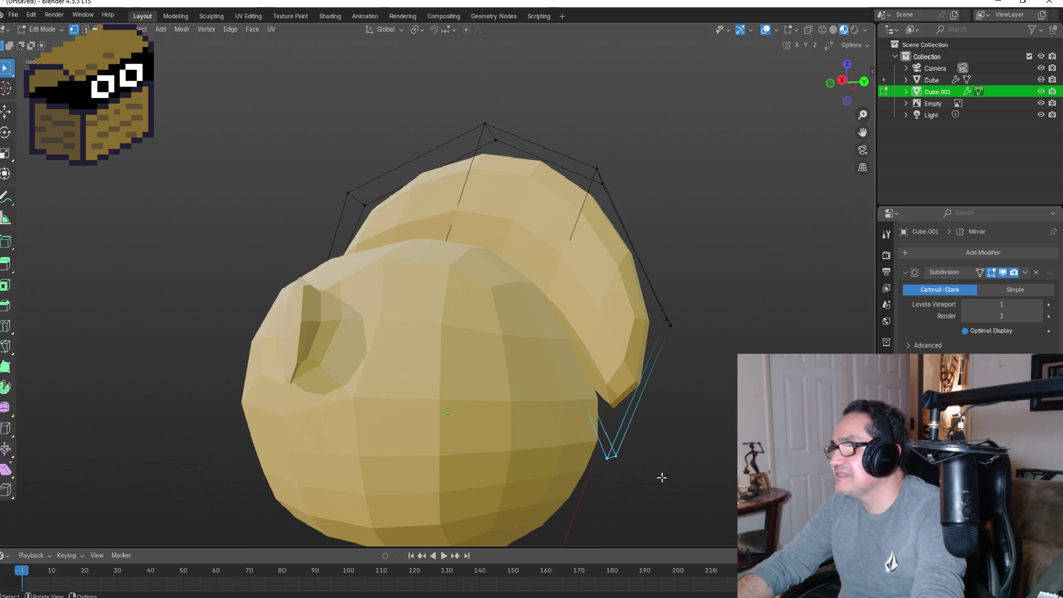
pyautogui.press('g')
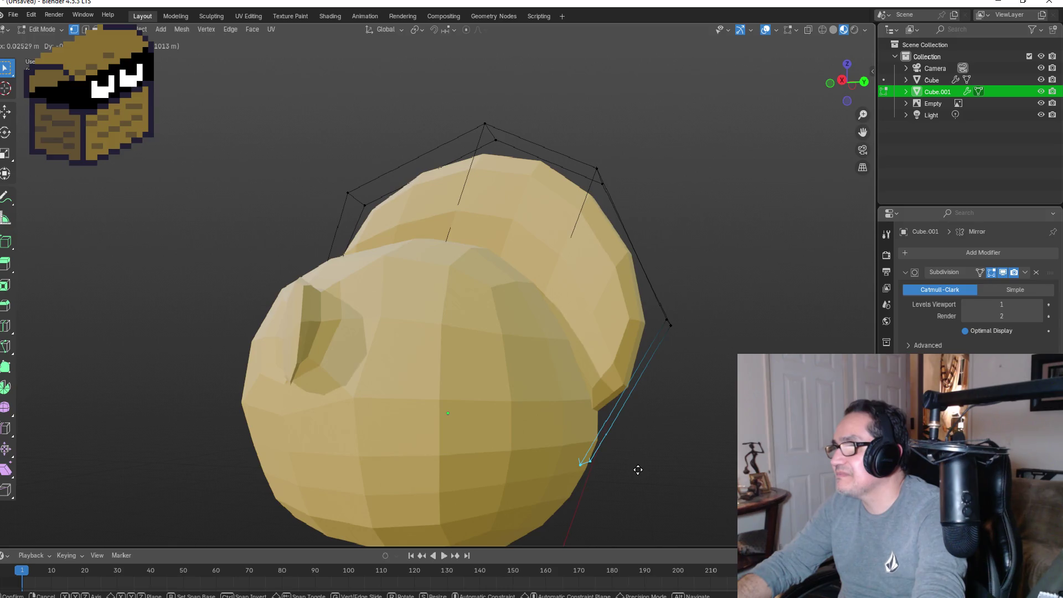
pyautogui.click(632, 468)
pyautogui.moveTo(696, 437)
pyautogui.mouseDown(button='middle')
pyautogui.moveTo(693, 375)
pyautogui.moveTo(633, 385)
pyautogui.mouseUp(button='middle')
pyautogui.press('KP_1')
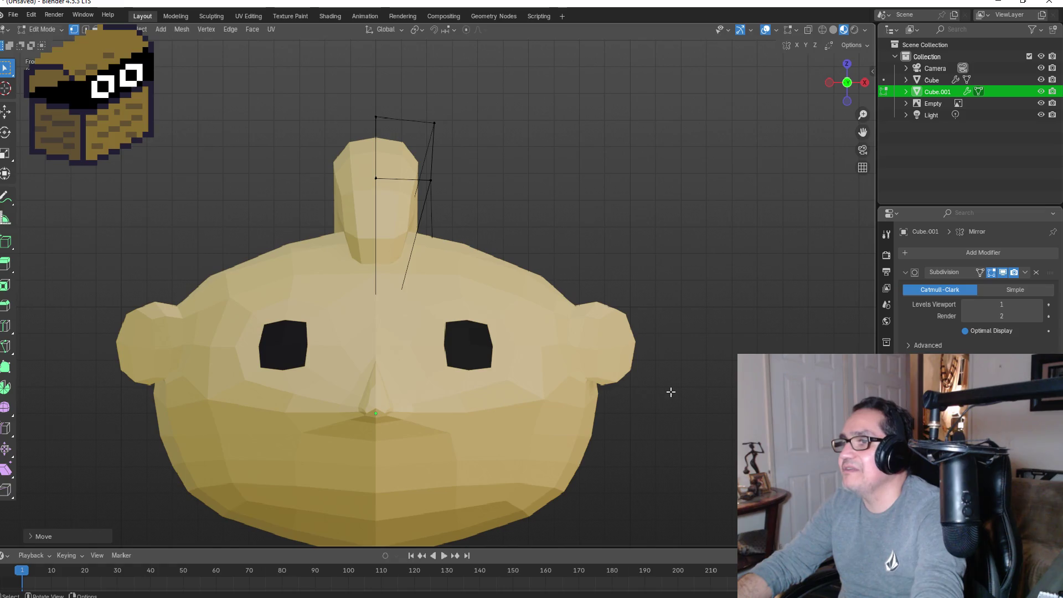
pyautogui.press('Tab')
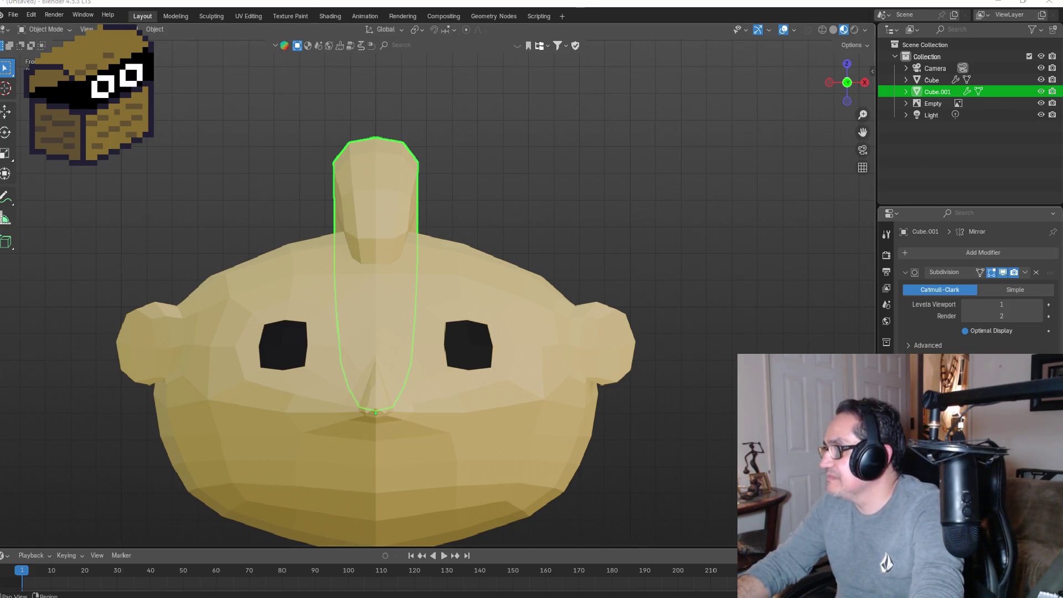
# Step: Add a material slot with a new material named 'Red' and set its colour
pyautogui.click(887, 454)
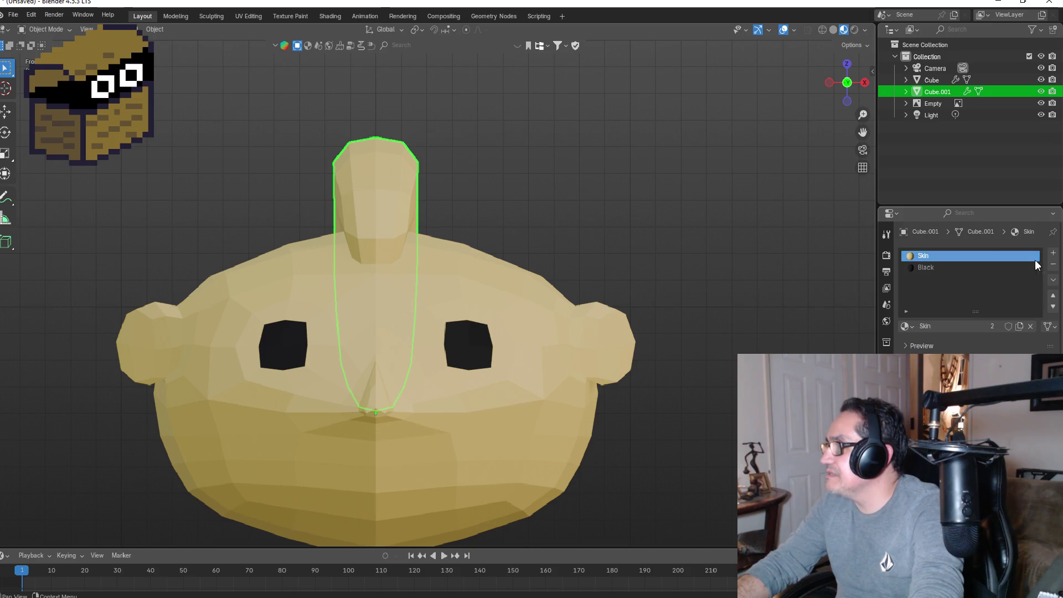
pyautogui.click(1053, 253)
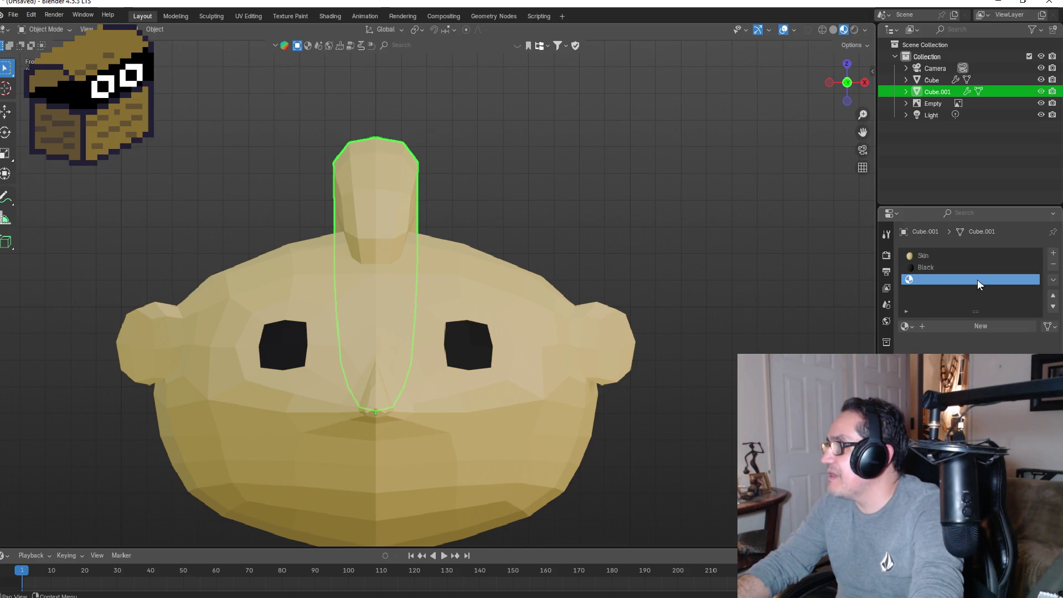
pyautogui.click(975, 326)
pyautogui.doubleClick(949, 284)
pyautogui.write('Red')
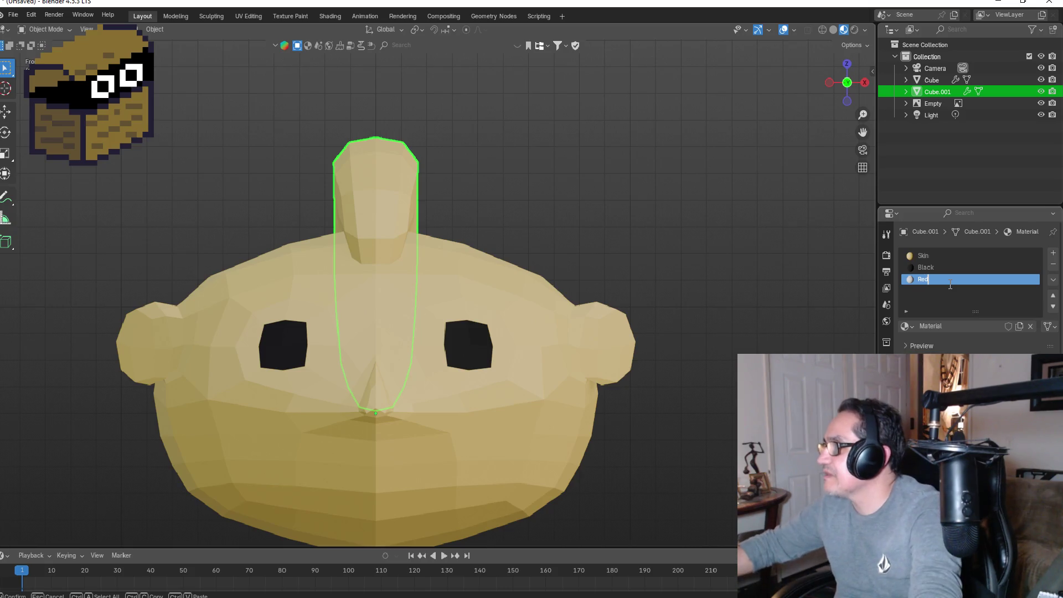
pyautogui.press('Return')
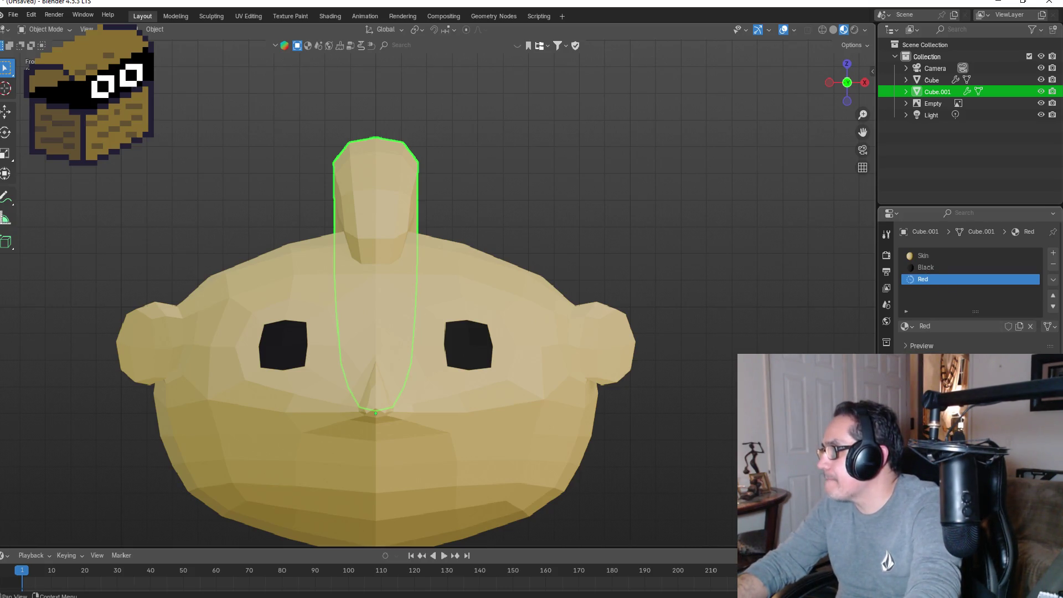
pyautogui.click(992, 399)
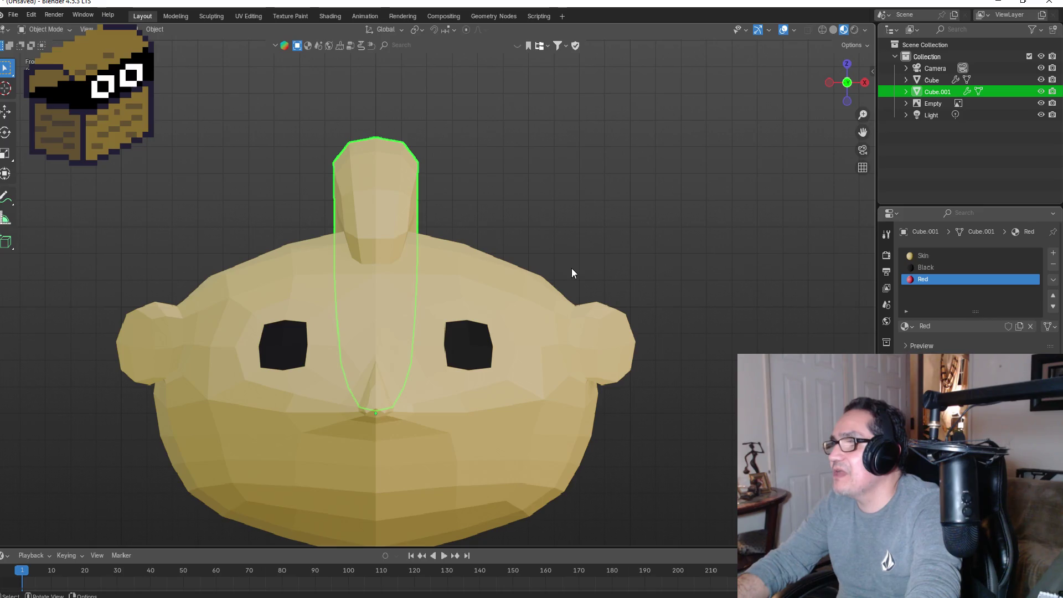
# Step: Assign the Red material to all crest faces, then reselect the head in Object Mode
pyautogui.press('Tab')
pyautogui.press('a')
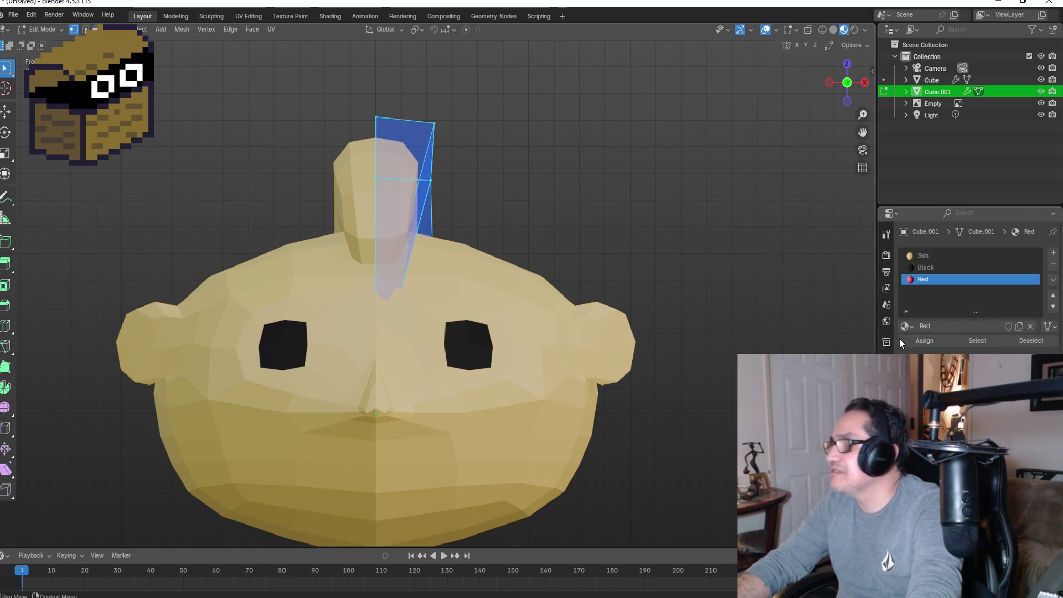
pyautogui.click(924, 341)
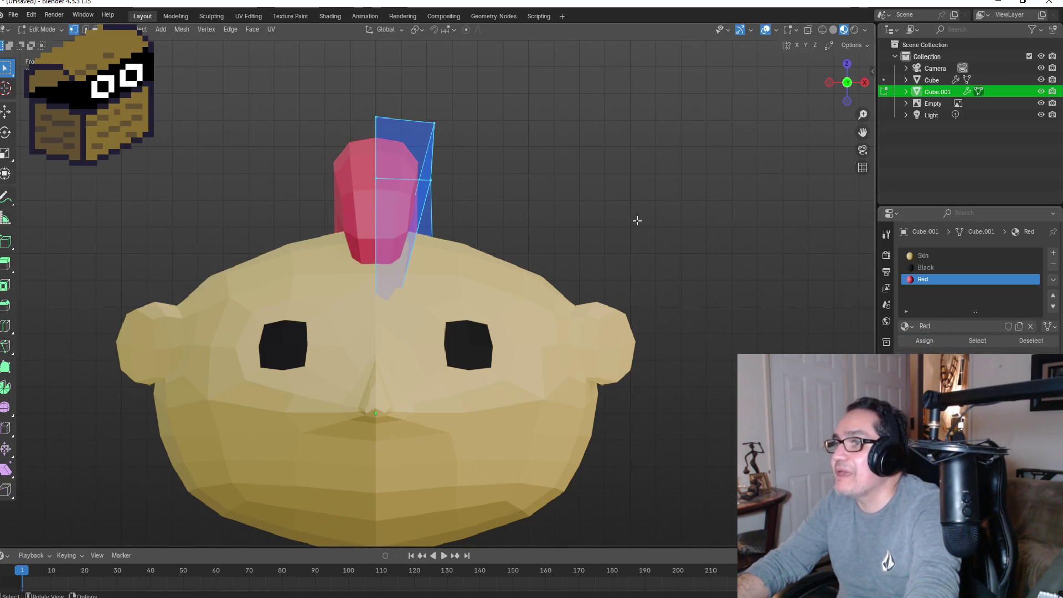
pyautogui.press('Tab')
pyautogui.moveTo(674, 242)
pyautogui.mouseDown(button='middle')
pyautogui.moveTo(569, 238)
pyautogui.moveTo(539, 247)
pyautogui.mouseUp(button='middle')
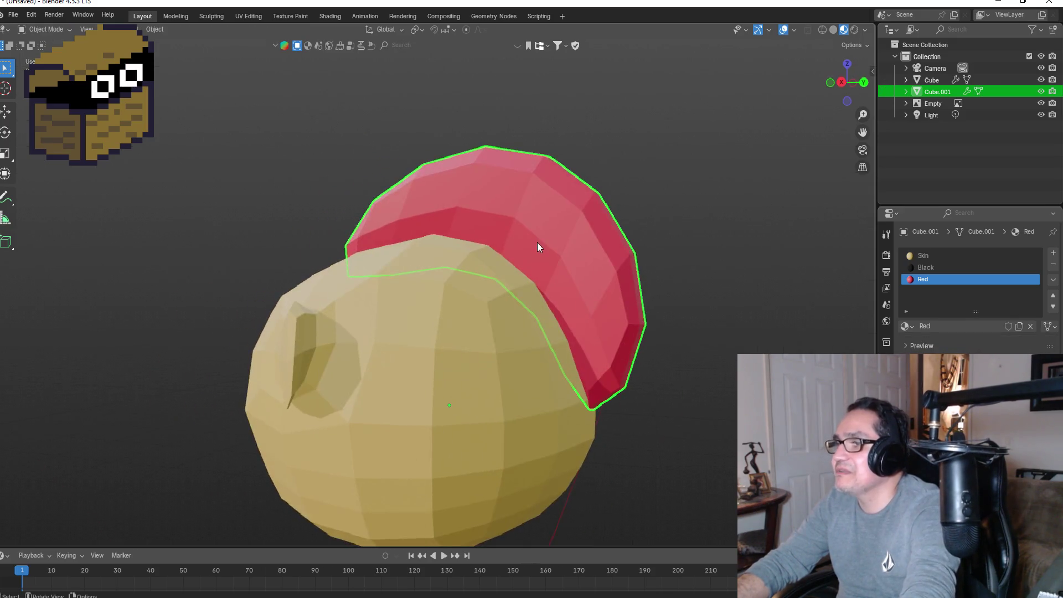
pyautogui.press('KP_1')
pyautogui.scroll(-2, 638, 308)
pyautogui.scroll(-3, 474, 355)
pyautogui.click(472, 354)
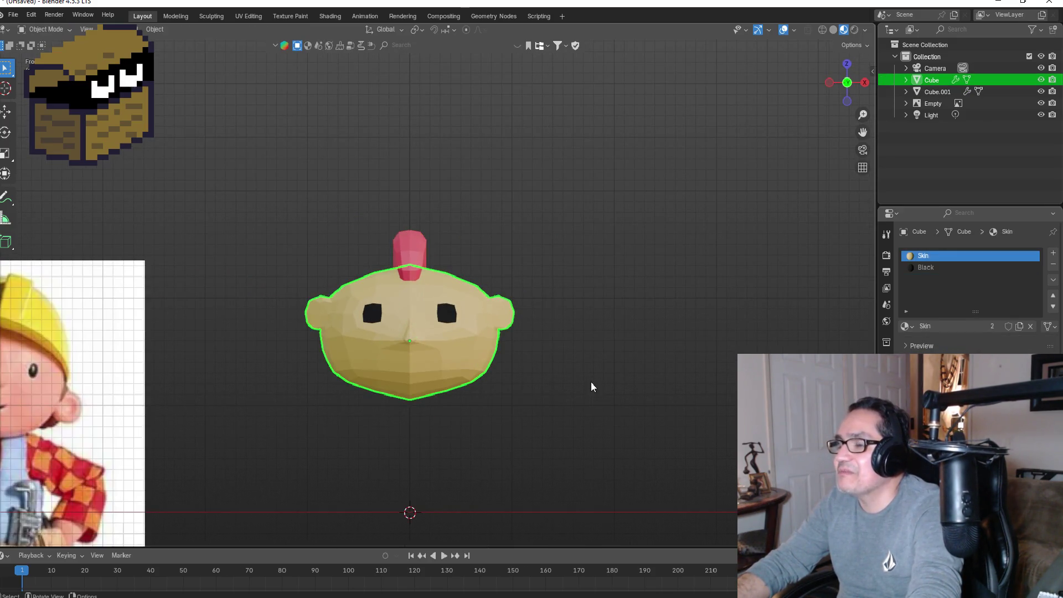
# Step: Move the red hair piece (Cube.001) about -0.065 m along X
pyautogui.scroll(-3, 581, 380)
pyautogui.moveTo(579, 380)
pyautogui.mouseDown(button='middle')
pyautogui.moveTo(526, 338)
pyautogui.moveTo(314, 323)
pyautogui.moveTo(405, 332)
pyautogui.mouseUp(button='middle')
pyautogui.press('KP_1')
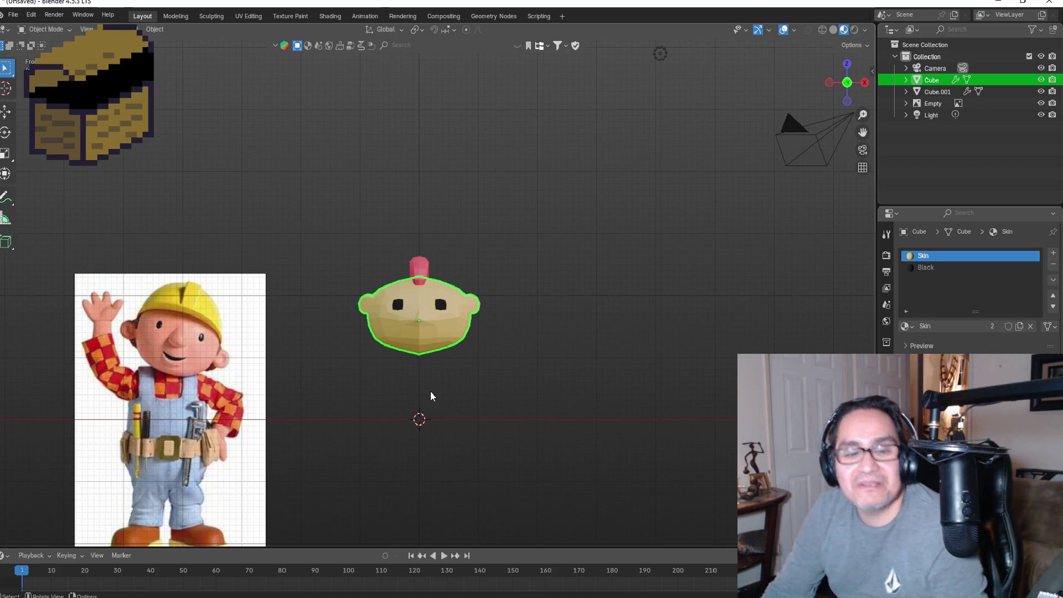
pyautogui.moveTo(518, 306); pyautogui.dragTo(422, 277, button='middle')
pyautogui.scroll(5, 424, 275)
pyautogui.click(473, 253)
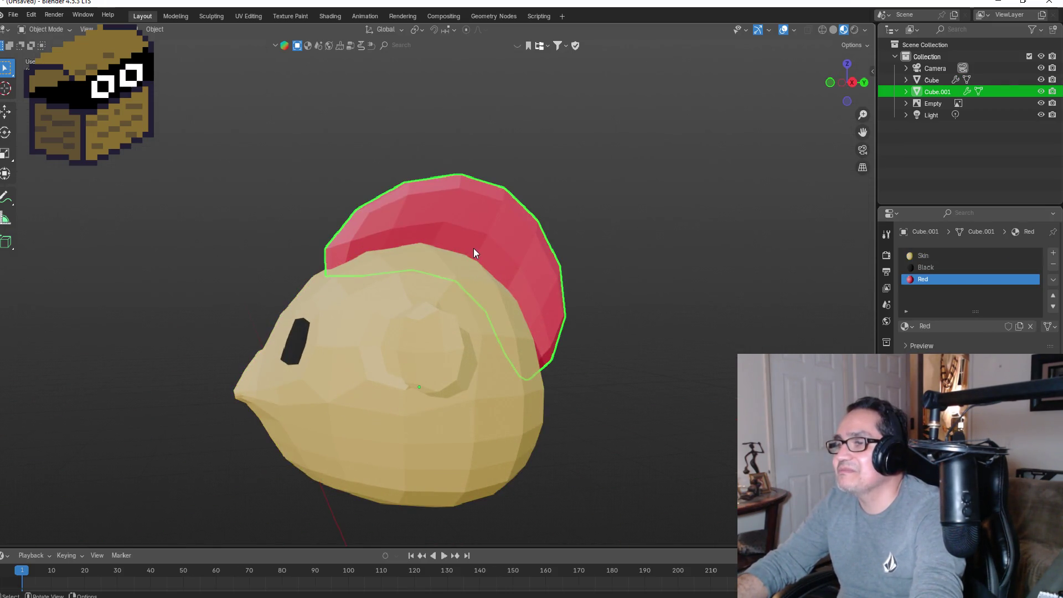
pyautogui.press('g')
pyautogui.press('x')
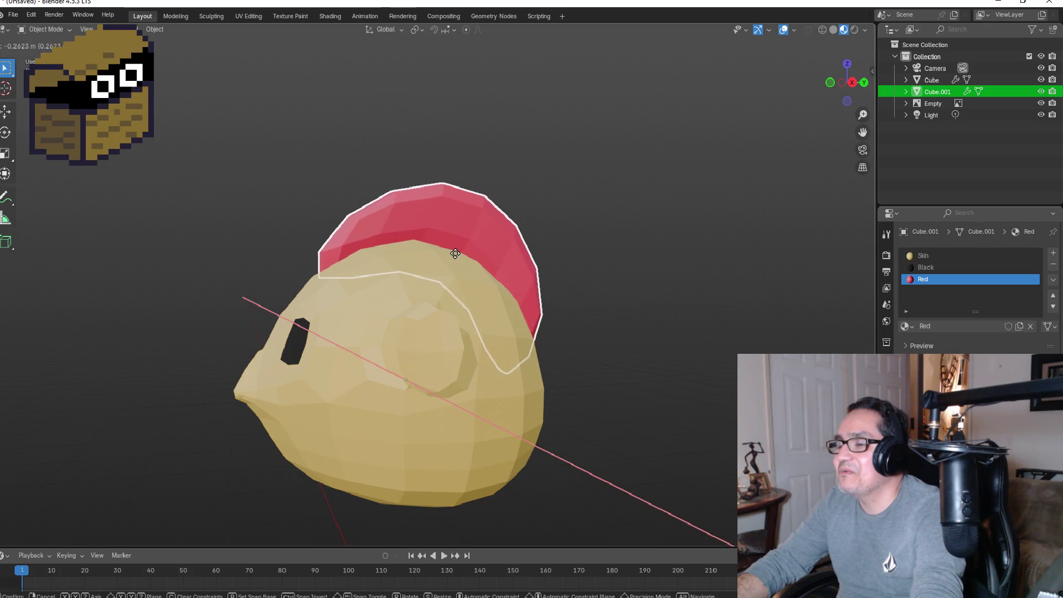
pyautogui.press('Escape')
pyautogui.press('g')
pyautogui.press('x')
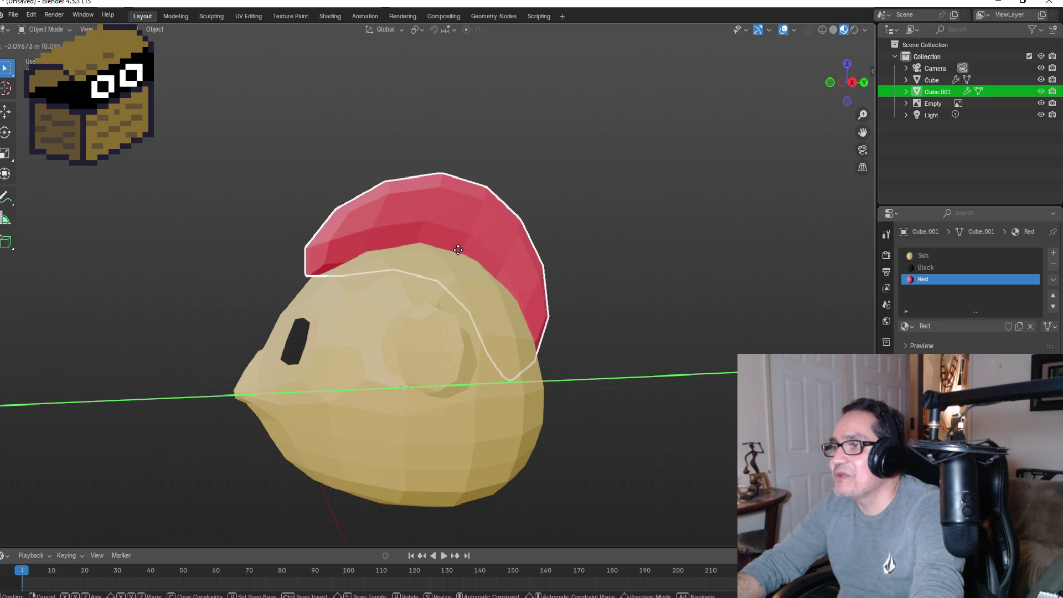
pyautogui.click(462, 249)
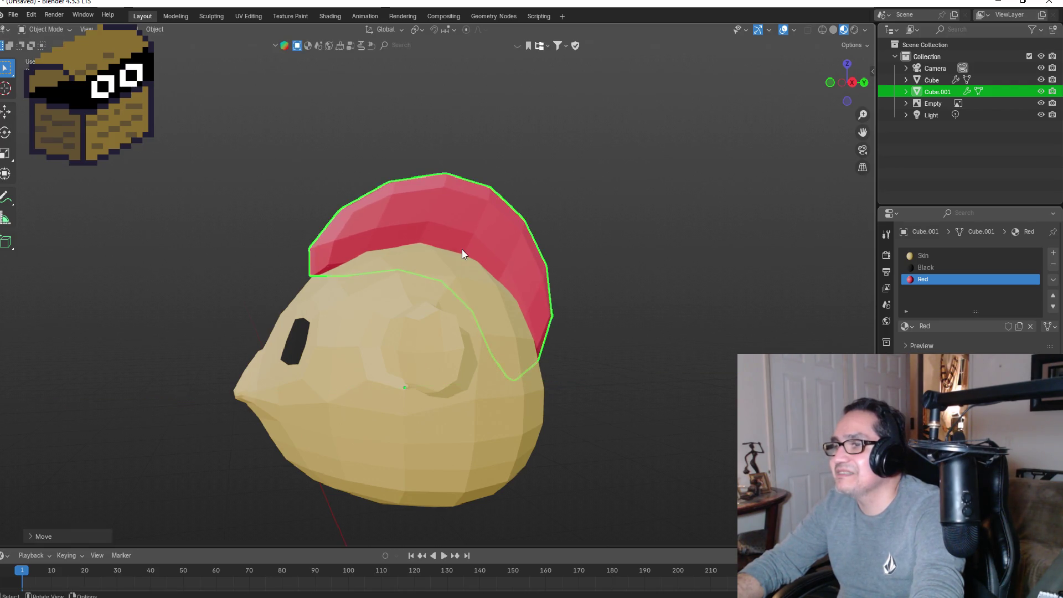
# Step: Deselect everything and view the finished head from the front
pyautogui.moveTo(558, 292); pyautogui.dragTo(675, 300, button='middle')
pyautogui.press('KP_1')
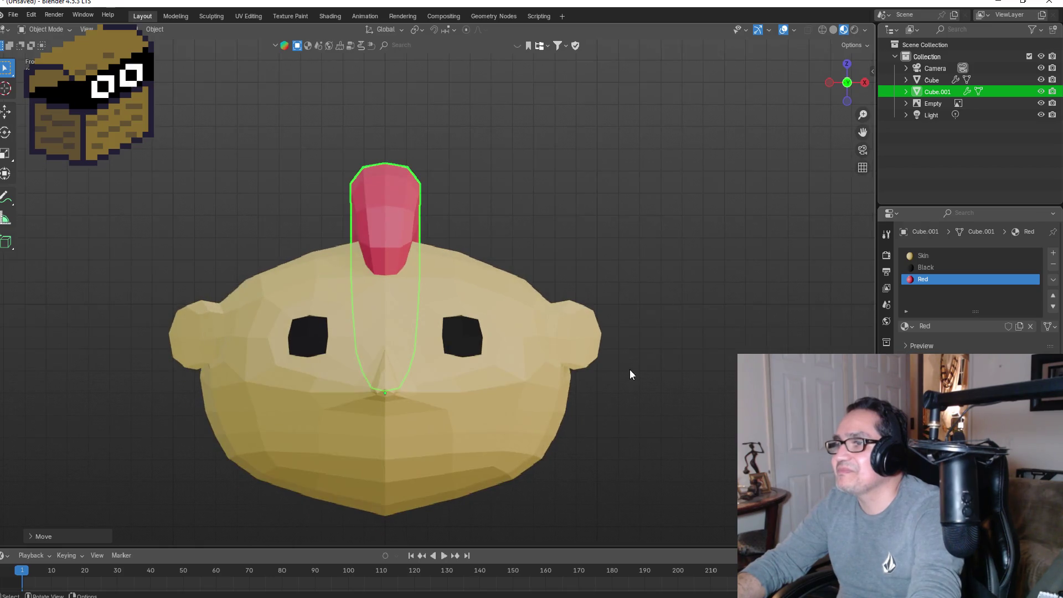
pyautogui.press('Tab')
pyautogui.moveTo(659, 363); pyautogui.dragTo(682, 365, button='middle')
pyautogui.press('Tab')
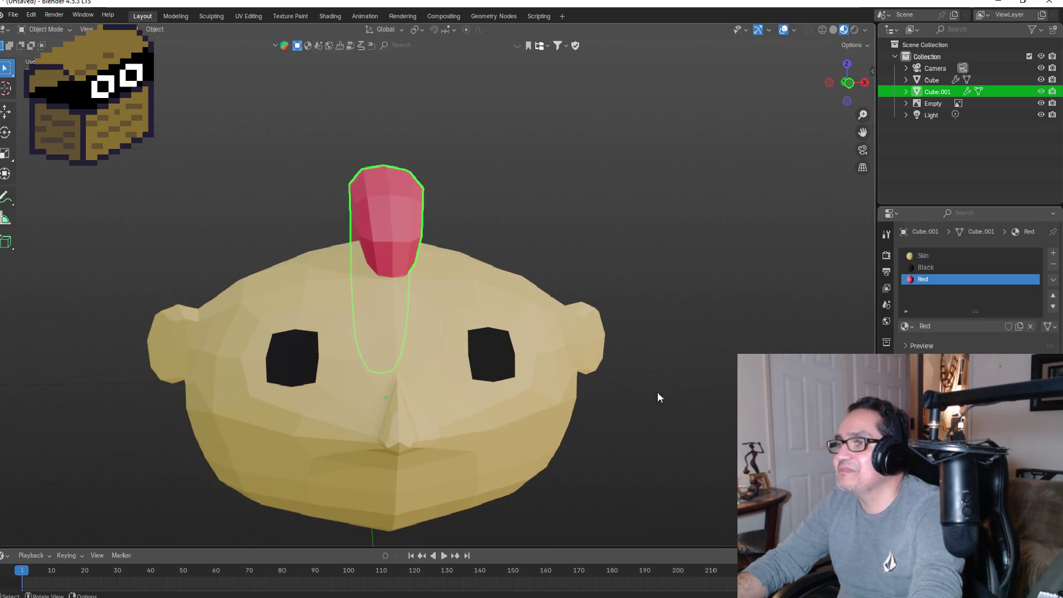
pyautogui.scroll(-2, 543, 384)
pyautogui.press('KP_1')
pyautogui.click(475, 351)
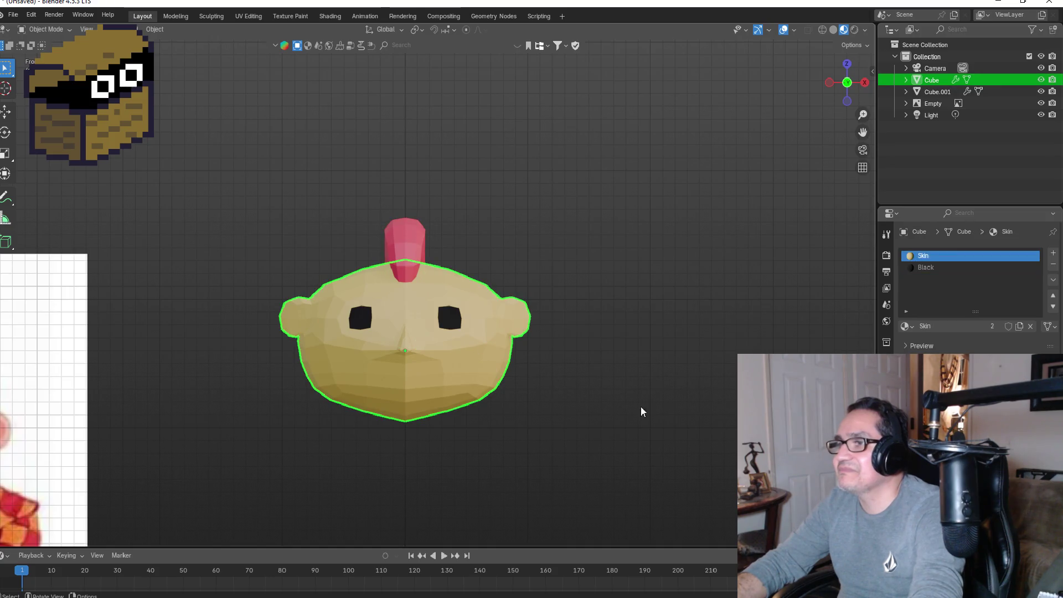
pyautogui.click(632, 395)
pyautogui.moveTo(622, 396)
pyautogui.mouseDown(button='middle')
pyautogui.moveTo(468, 396)
pyautogui.moveTo(541, 397)
pyautogui.mouseUp(button='middle')
pyautogui.press('KP_1')
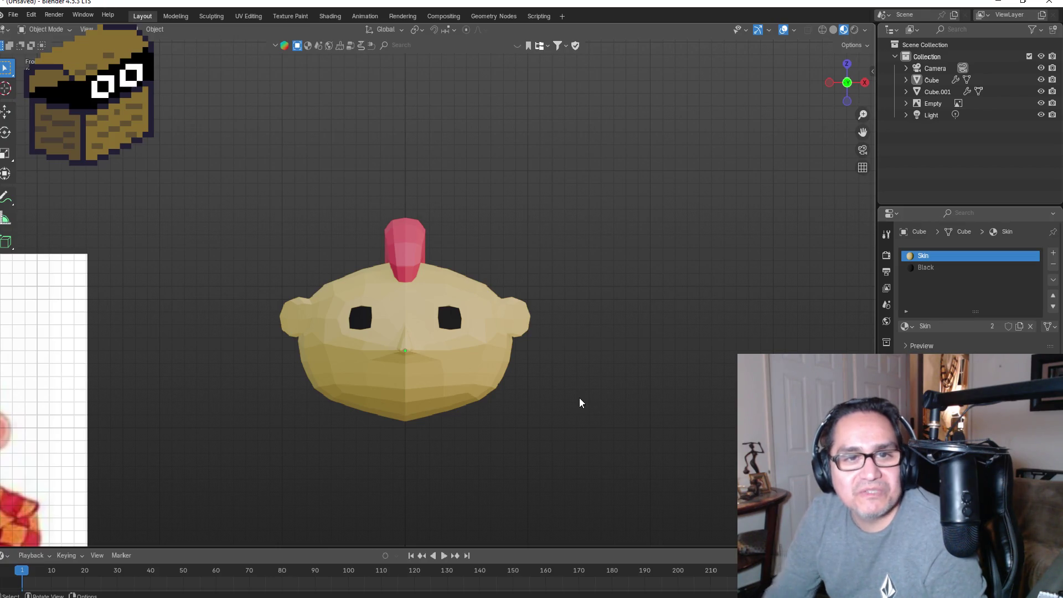
pyautogui.moveTo(564, 293)
pyautogui.mouseDown(button='middle')
pyautogui.moveTo(489, 289)
pyautogui.moveTo(409, 310)
pyautogui.moveTo(492, 310)
pyautogui.moveTo(525, 270)
pyautogui.moveTo(410, 300)
pyautogui.mouseUp(button='middle')
pyautogui.press('KP_1')
pyautogui.click(428, 301)
pyautogui.press('Tab')
pyautogui.scroll(2, 410, 300)
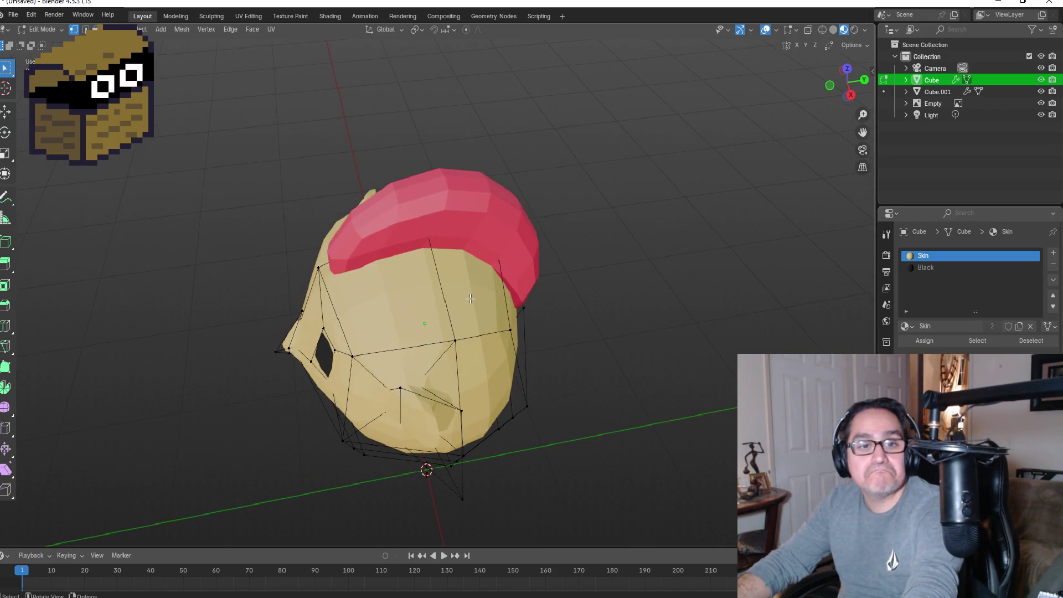
pyautogui.press('KP_1')
pyautogui.press('Tab')
pyautogui.moveTo(662, 320)
pyautogui.mouseDown(button='middle')
pyautogui.moveTo(673, 306)
pyautogui.moveTo(653, 307)
pyautogui.mouseUp(button='middle')
pyautogui.press('KP_1')
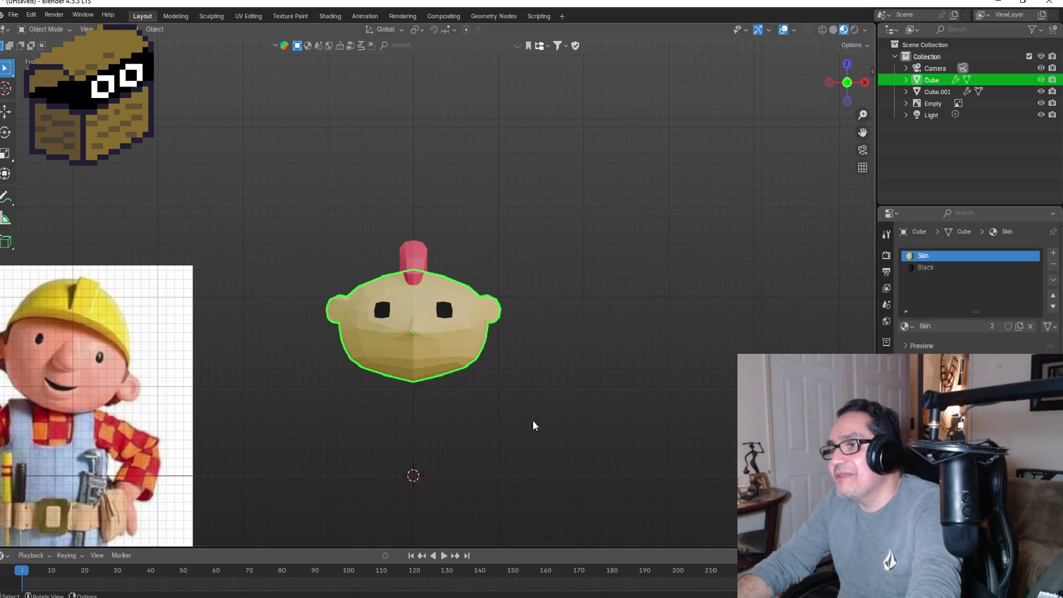
# Step: Zoom in on the front view, select the head's Cube mesh and enter Edit Mode
pyautogui.scroll(4, 468, 385)
pyautogui.moveTo(681, 418); pyautogui.dragTo(494, 397, button='middle')
pyautogui.press('KP_1')
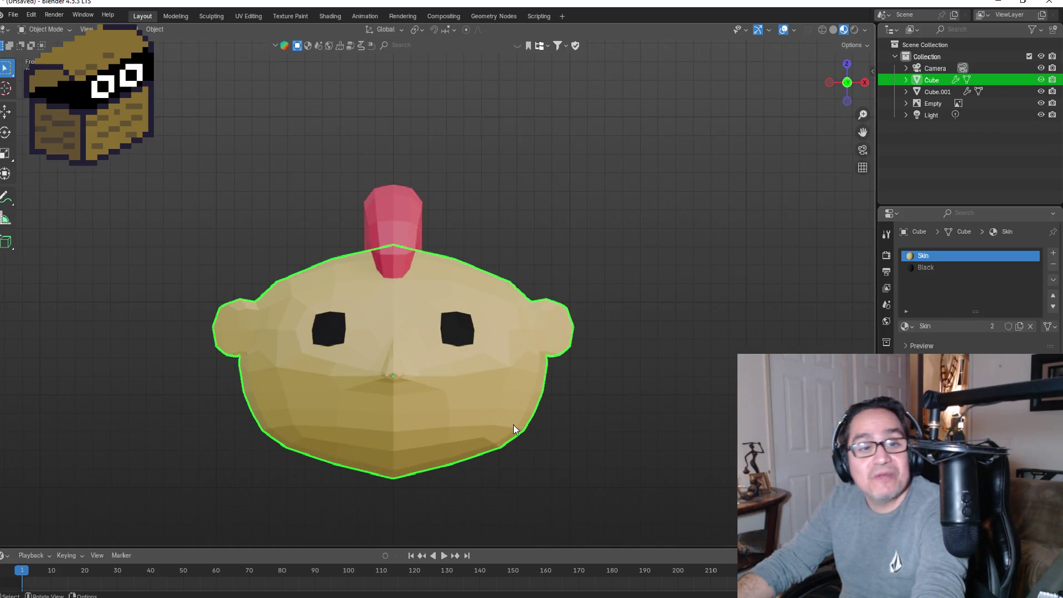
pyautogui.scroll(-4, 506, 424)
pyautogui.click(487, 429)
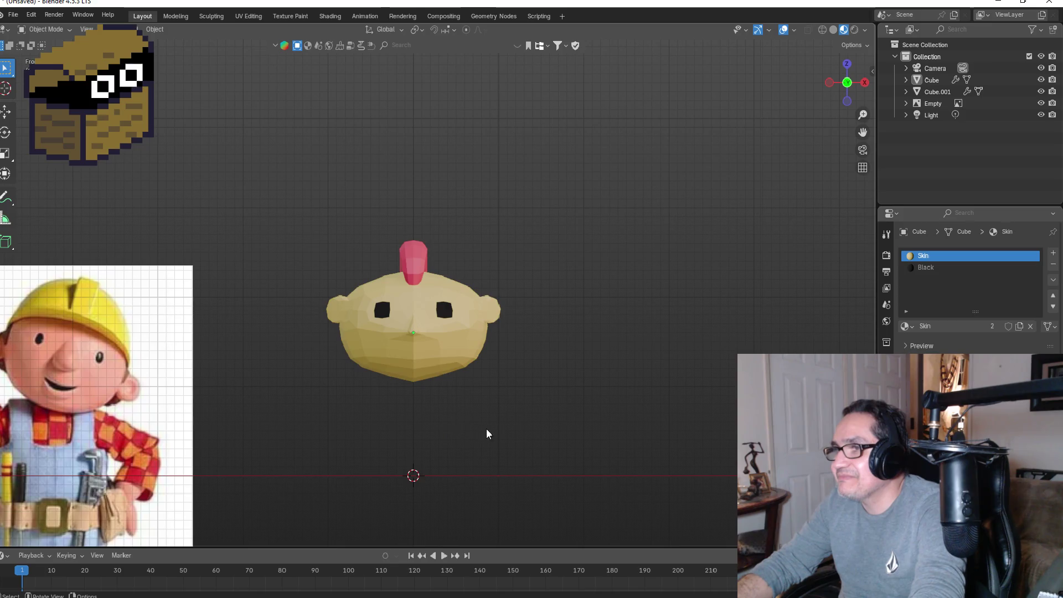
pyautogui.scroll(2, 422, 382)
pyautogui.click(415, 391)
pyautogui.moveTo(416, 391)
pyautogui.mouseDown(button='middle')
pyautogui.moveTo(541, 411)
pyautogui.moveTo(438, 342)
pyautogui.moveTo(386, 367)
pyautogui.moveTo(464, 400)
pyautogui.moveTo(529, 361)
pyautogui.moveTo(463, 369)
pyautogui.moveTo(472, 366)
pyautogui.mouseUp(button='middle')
pyautogui.scroll(-3, 445, 414)
pyautogui.scroll(3, 446, 337)
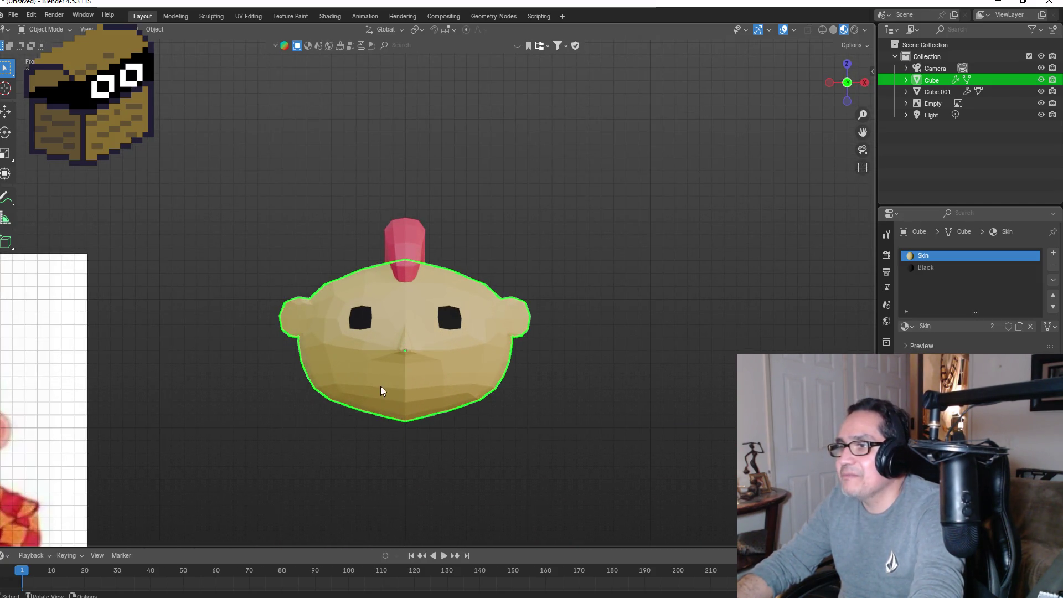
pyautogui.scroll(3, 381, 386)
pyautogui.press('Tab')
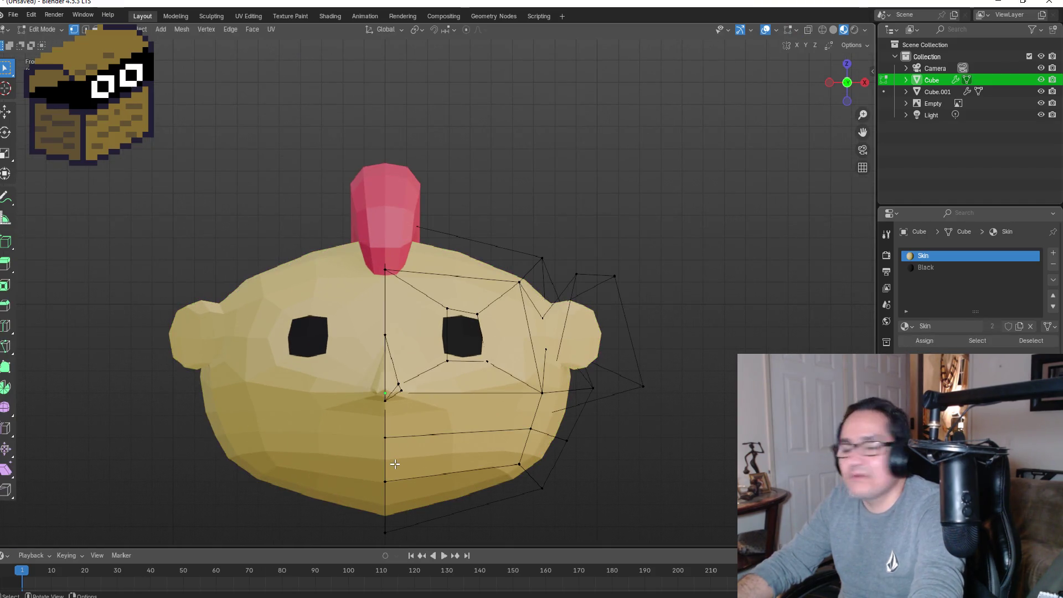
# Step: Insert a centred edge loop across the lower face, then check it from the side view
pyautogui.hotkey('ctrl', 'r')
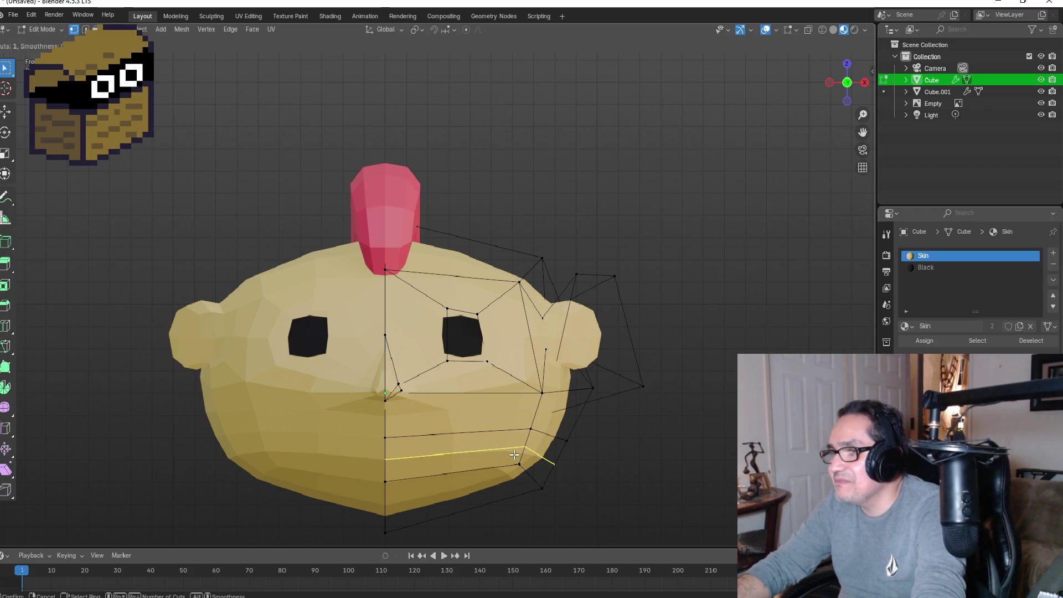
pyautogui.click(562, 460)
pyautogui.rightClick(576, 462)
pyautogui.click(703, 463)
pyautogui.moveTo(700, 465)
pyautogui.mouseDown(button='middle')
pyautogui.moveTo(648, 454)
pyautogui.moveTo(642, 438)
pyautogui.mouseUp(button='middle')
pyautogui.press('KP_3')
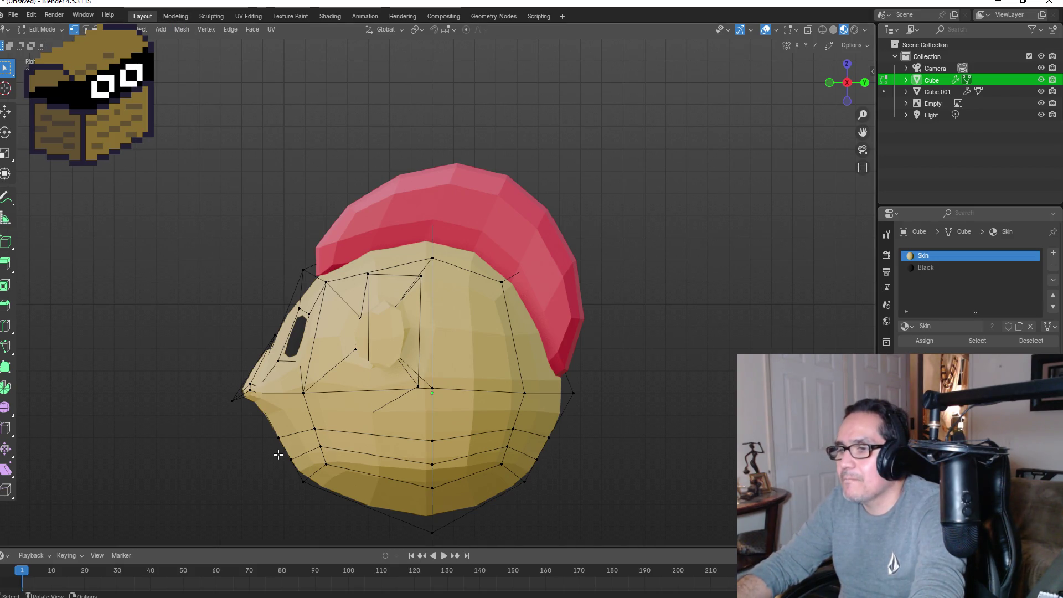
pyautogui.press('g')
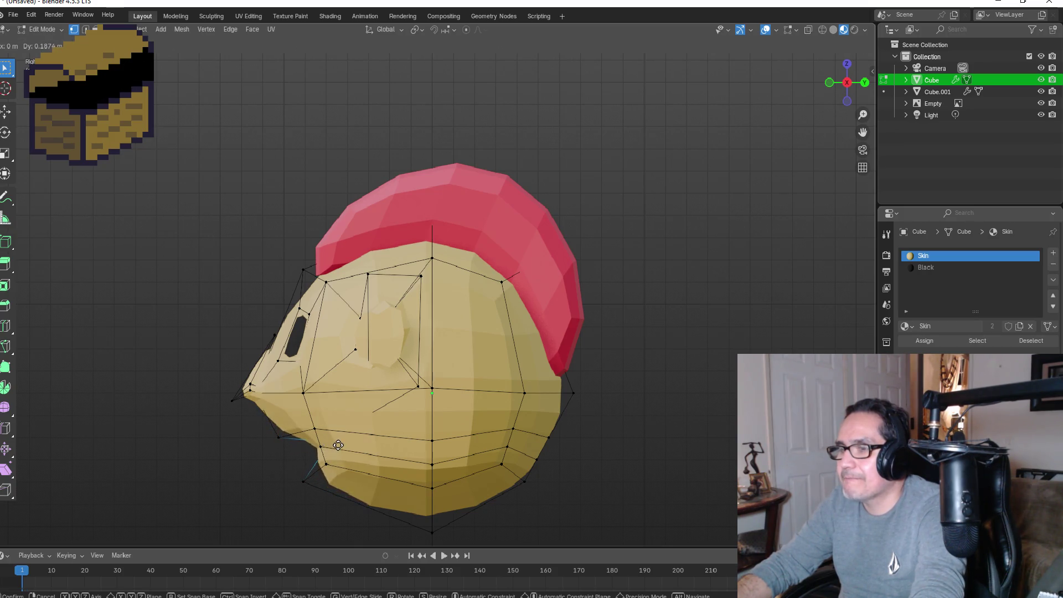
pyautogui.press('Escape')
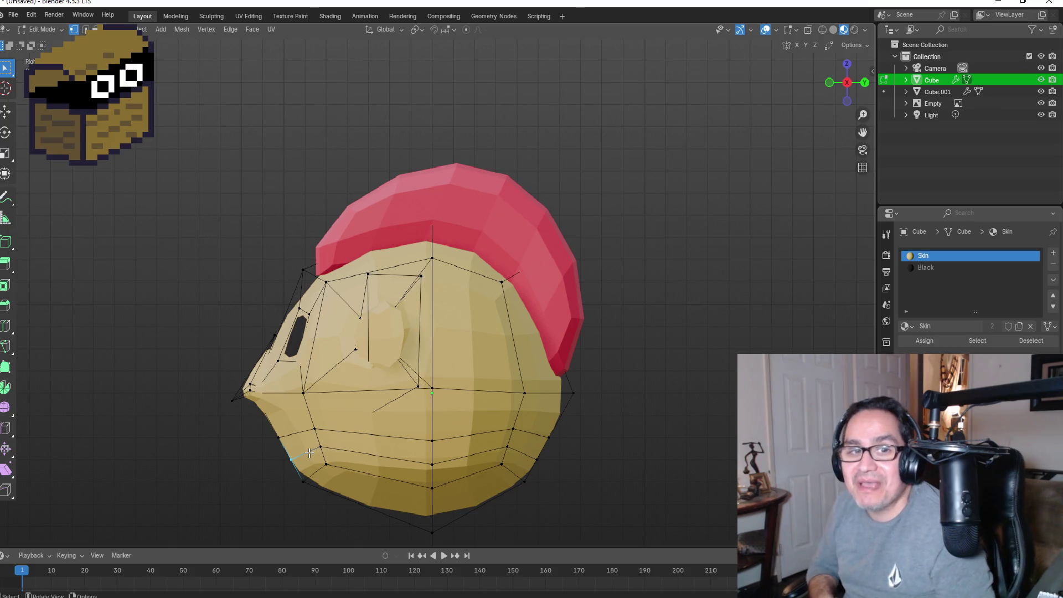
pyautogui.moveTo(418, 389); pyautogui.dragTo(475, 396, button='middle')
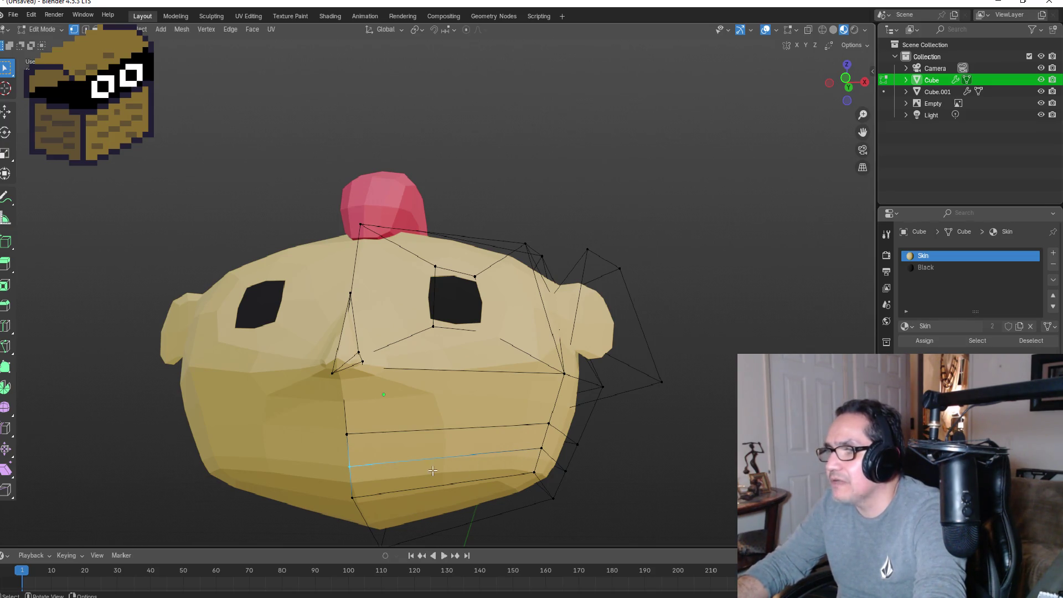
# Step: Select the lower jaw vertices and inspect the head from the front and left side views
pyautogui.moveTo(334, 470); pyautogui.dragTo(233, 467, button='middle')
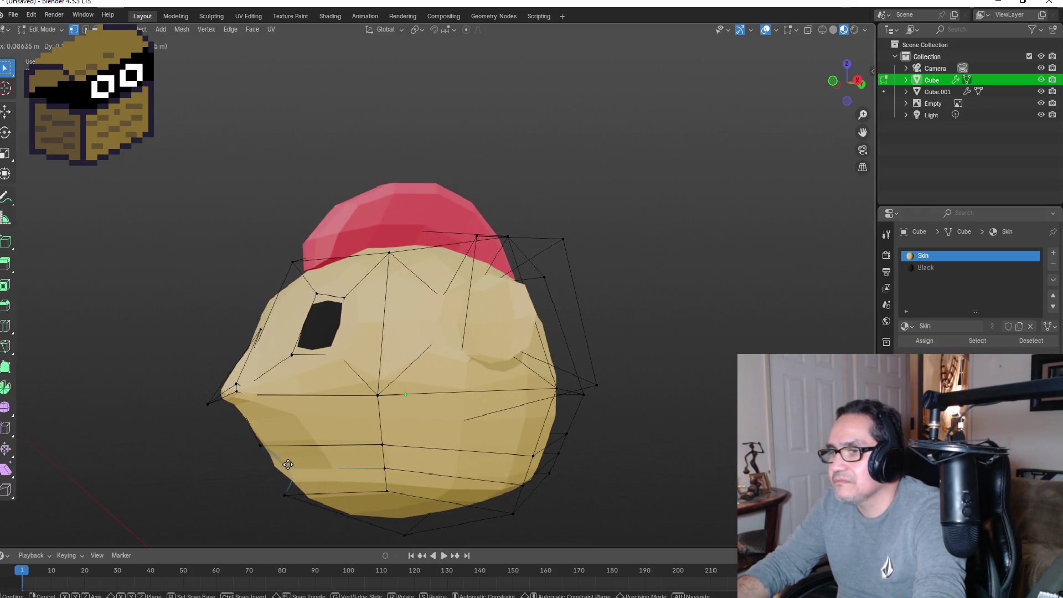
pyautogui.moveTo(250, 443); pyautogui.dragTo(275, 474)
pyautogui.press('g')
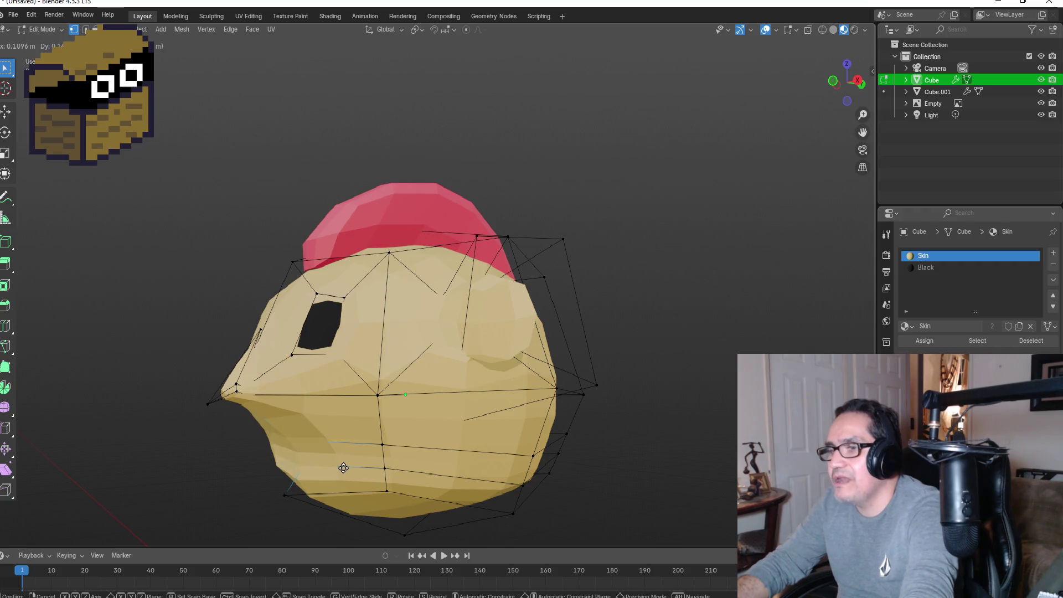
pyautogui.press('Escape')
pyautogui.moveTo(307, 470)
pyautogui.mouseDown(button='middle')
pyautogui.moveTo(343, 454)
pyautogui.moveTo(324, 446)
pyautogui.mouseUp(button='middle')
pyautogui.moveTo(321, 443); pyautogui.dragTo(382, 472)
pyautogui.moveTo(382, 471); pyautogui.dragTo(400, 451, button='middle')
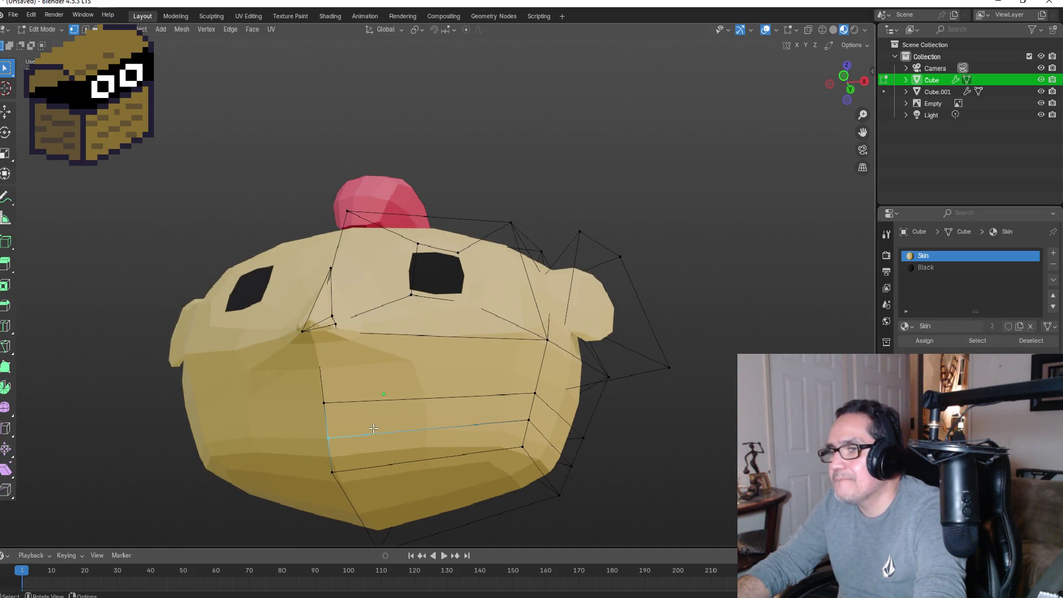
pyautogui.moveTo(374, 428); pyautogui.dragTo(390, 445, button='middle')
pyautogui.press('KP_1')
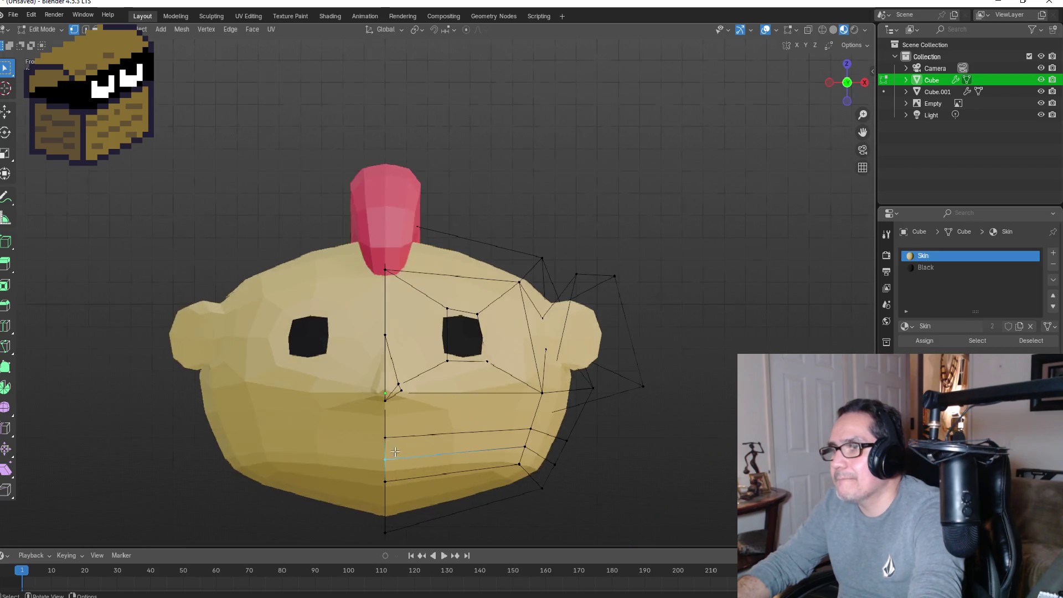
pyautogui.click(830, 83)
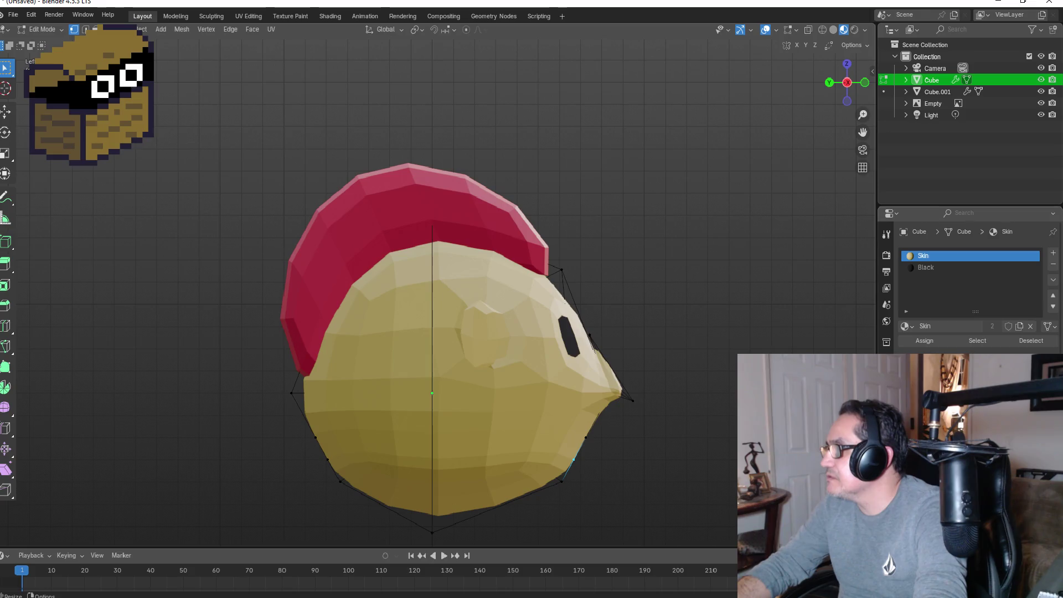
# Step: Show the head's Subdivision modifier, then orbit to a side view to begin another loop cut
pyautogui.click(887, 375)
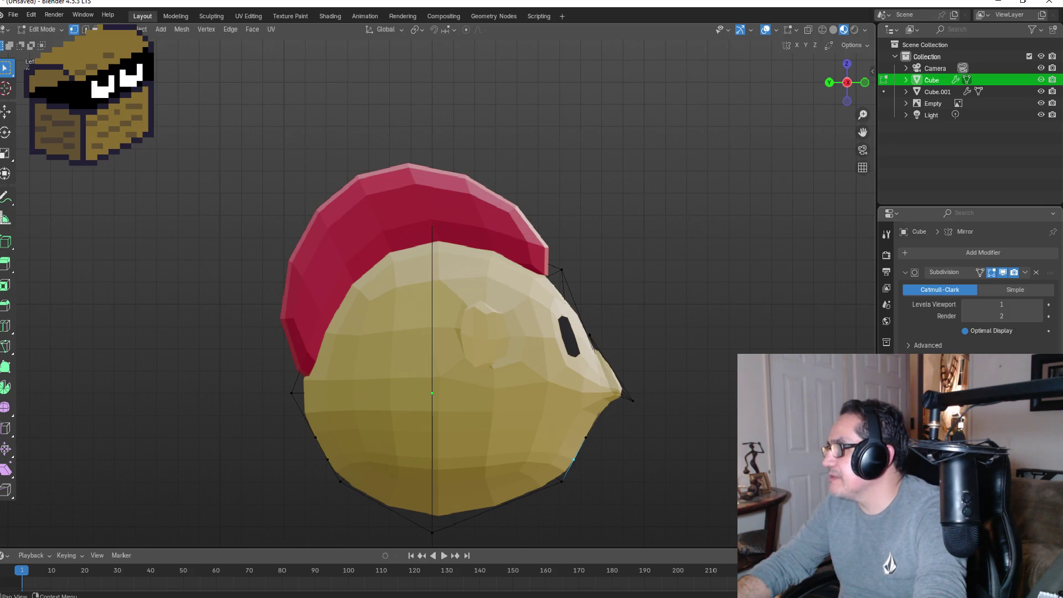
pyautogui.moveTo(532, 407)
pyautogui.mouseDown(button='middle')
pyautogui.moveTo(573, 405)
pyautogui.moveTo(589, 385)
pyautogui.moveTo(573, 374)
pyautogui.moveTo(586, 399)
pyautogui.mouseUp(button='middle')
pyautogui.press('g')
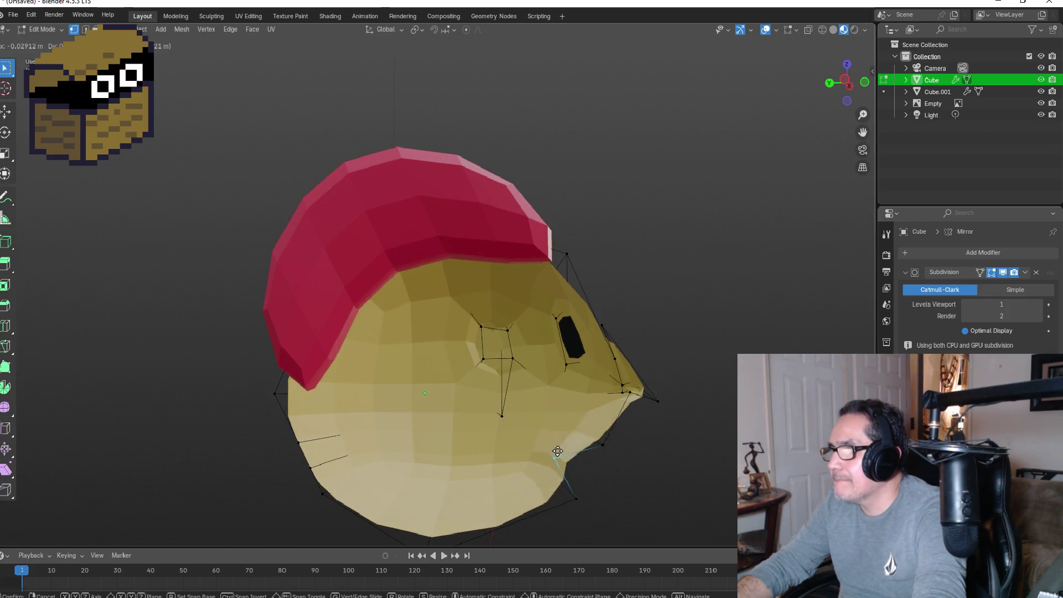
pyautogui.rightClick(452, 420)
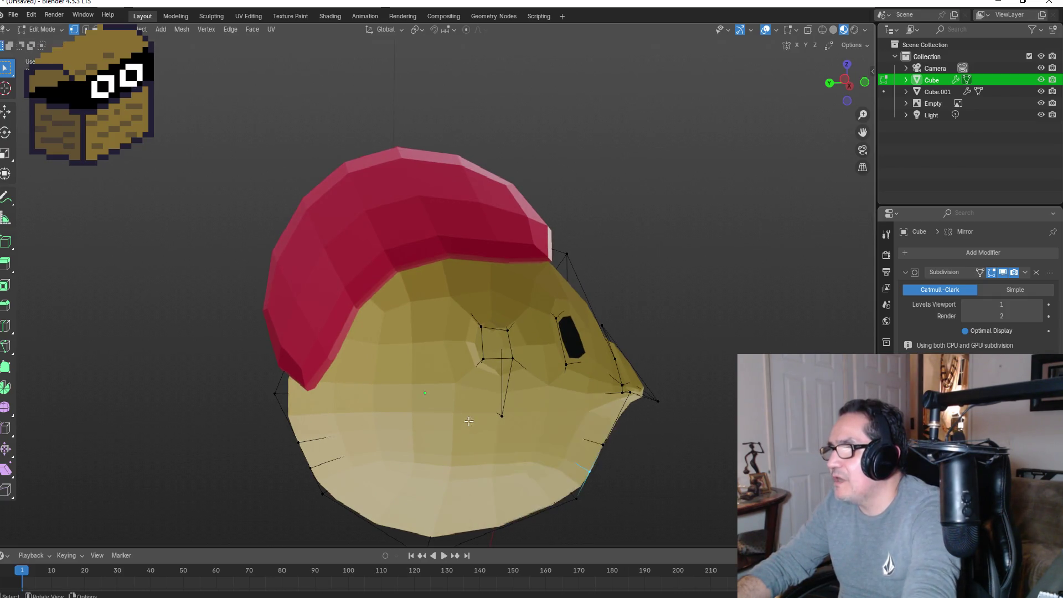
pyautogui.moveTo(622, 463); pyautogui.dragTo(481, 439, button='middle')
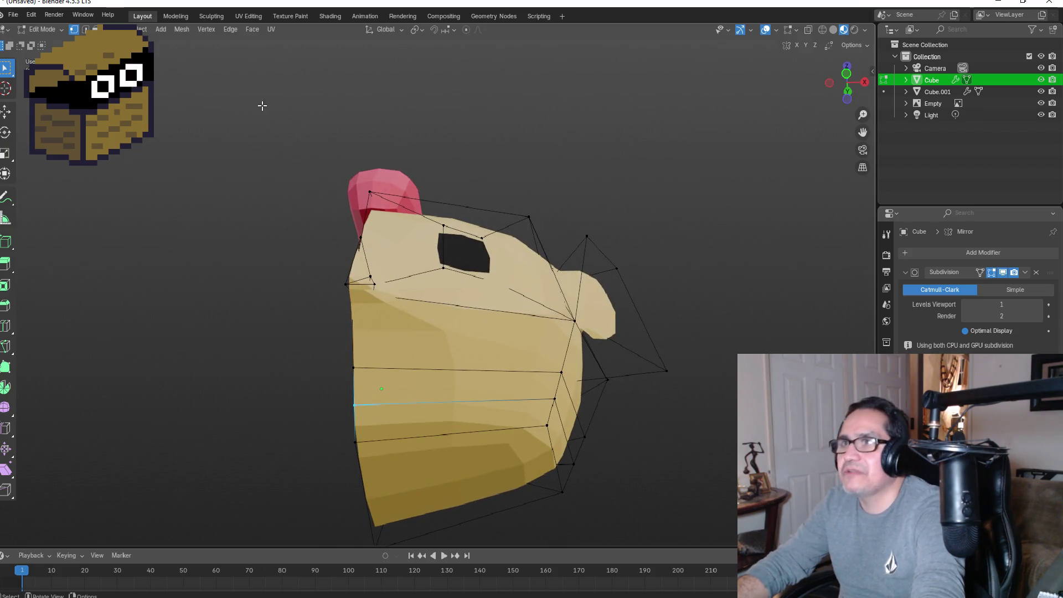
pyautogui.hotkey('ctrl', 'r')
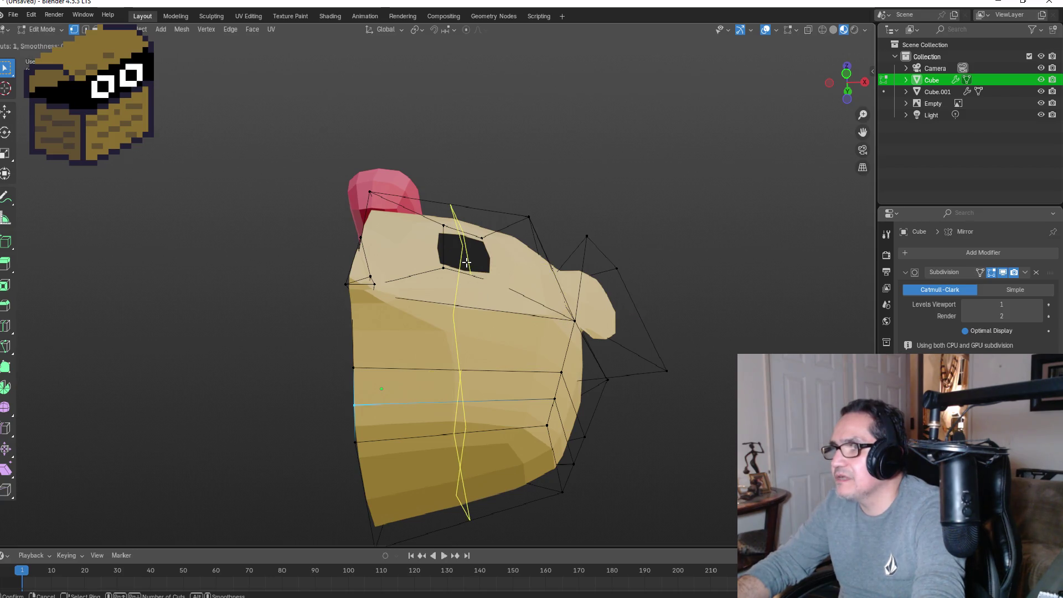
# Step: Add a centred vertical edge loop through the head's eye area
pyautogui.click(473, 282)
pyautogui.rightClick(476, 270)
pyautogui.click(485, 404)
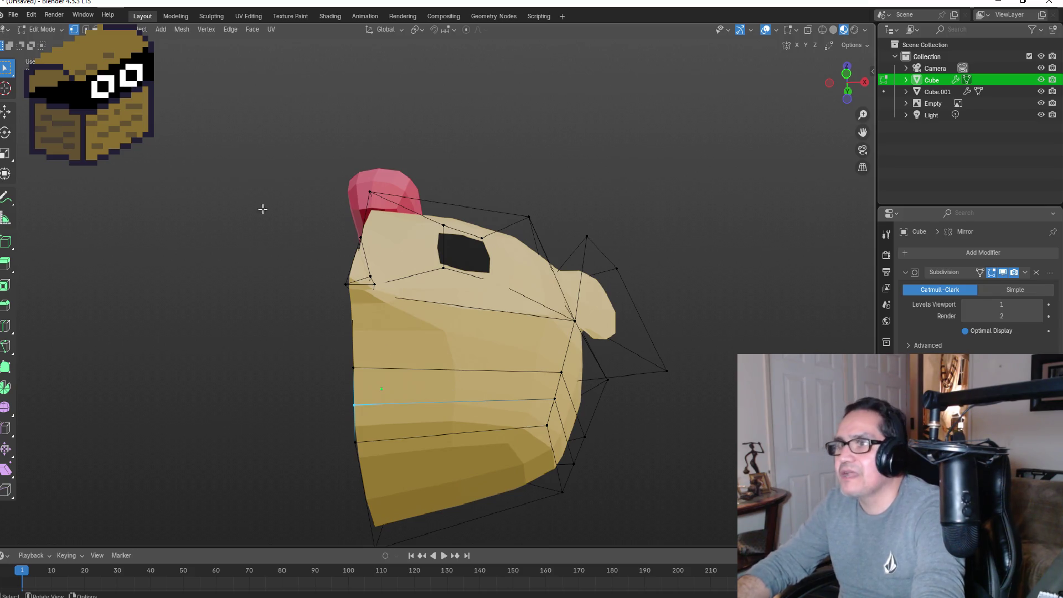
# Step: Knife-cut a short vertical edge between the two lower horizontal edges, select it, and view from the left
pyautogui.press('k')
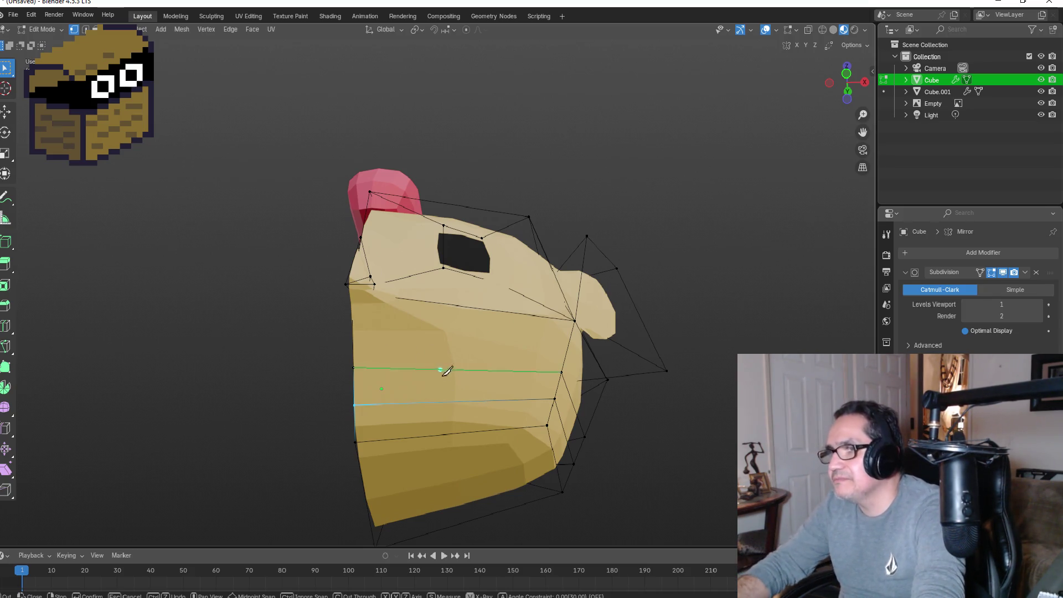
pyautogui.click(466, 370)
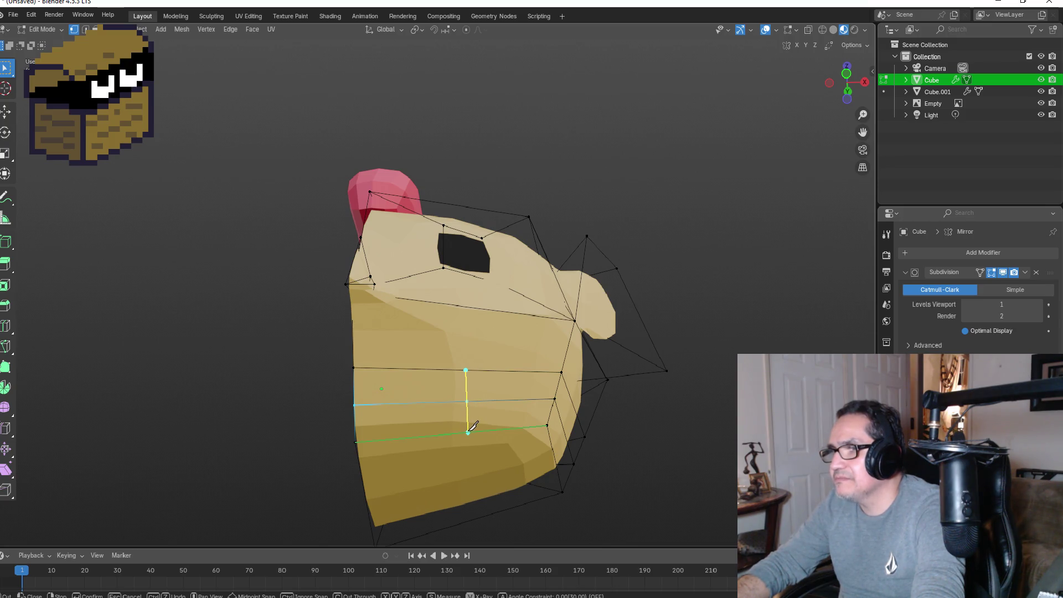
pyautogui.click(469, 433)
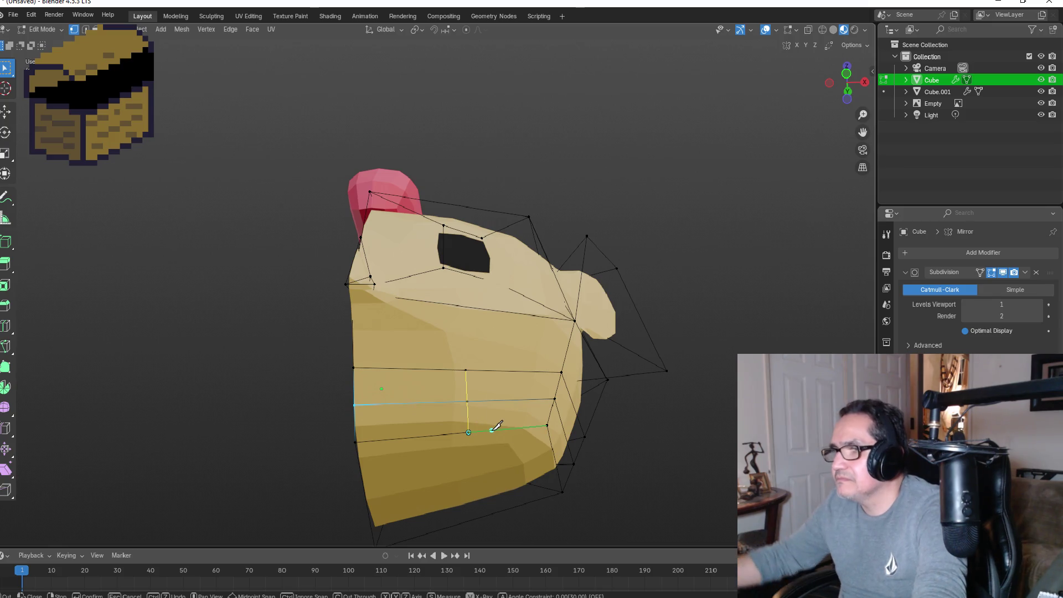
pyautogui.press('Return')
pyautogui.press('2')
pyautogui.click(438, 405)
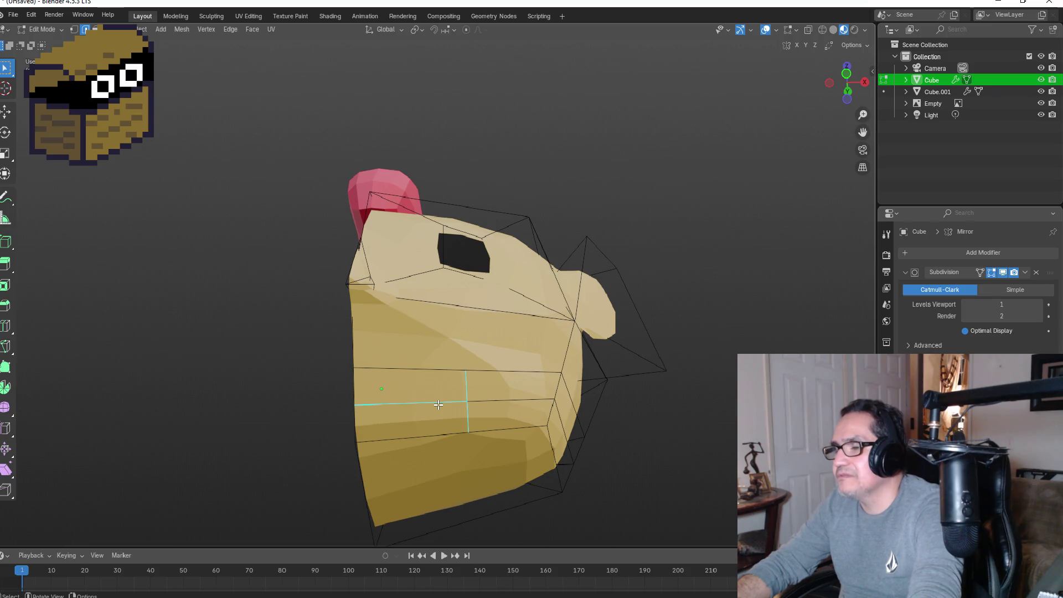
pyautogui.press('KP_1')
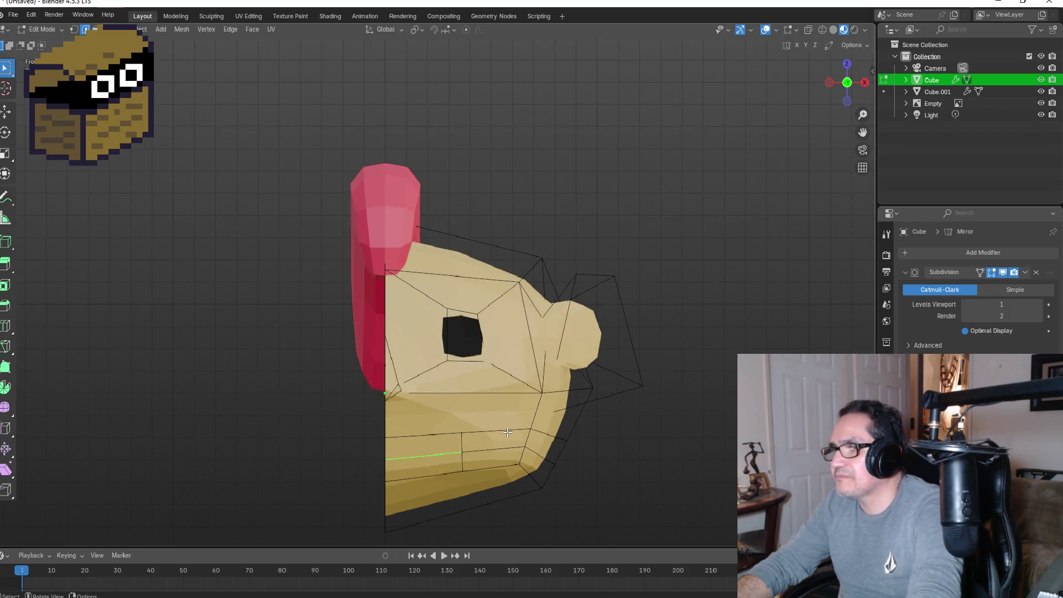
pyautogui.click(829, 82)
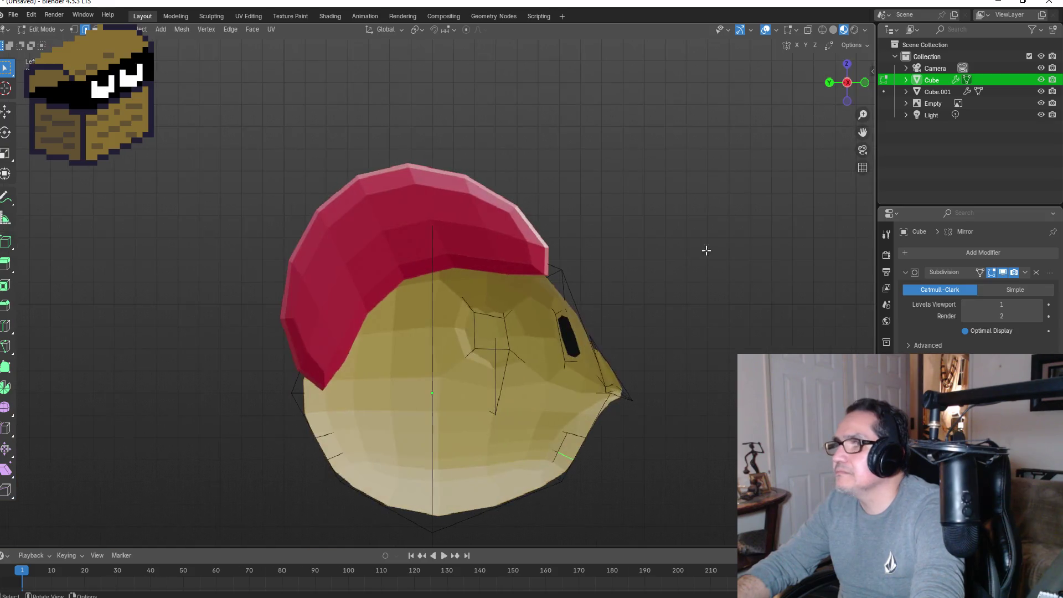
# Step: Move the new edge up and back in Left Orthographic view, then check it from the front
pyautogui.press('g')
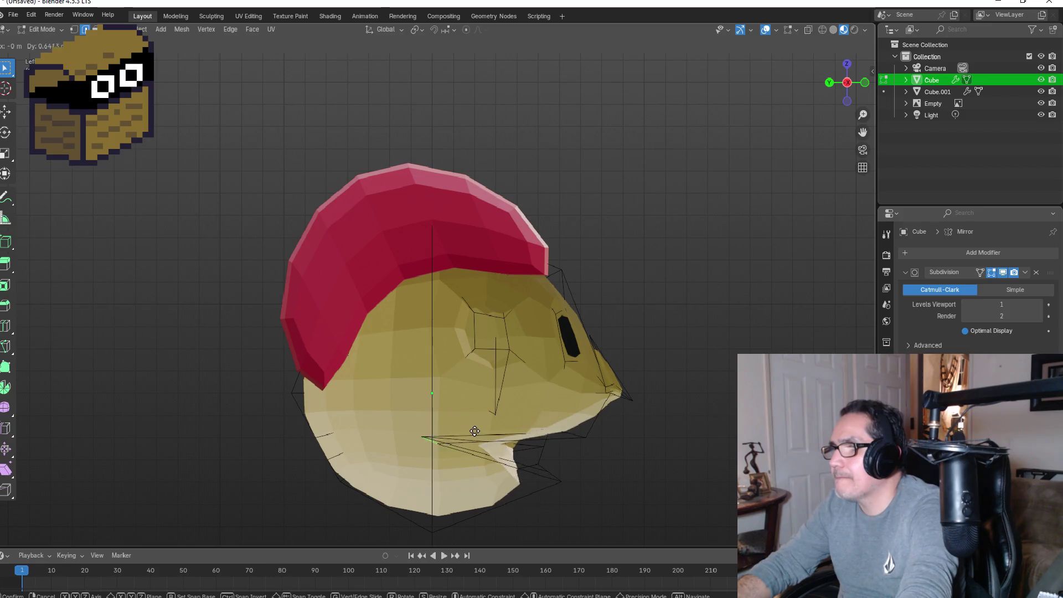
pyautogui.click(437, 441)
pyautogui.moveTo(685, 428)
pyautogui.mouseDown(button='middle')
pyautogui.moveTo(666, 401)
pyautogui.moveTo(504, 402)
pyautogui.moveTo(500, 438)
pyautogui.moveTo(624, 403)
pyautogui.moveTo(582, 414)
pyautogui.mouseUp(button='middle')
pyautogui.click(500, 438)
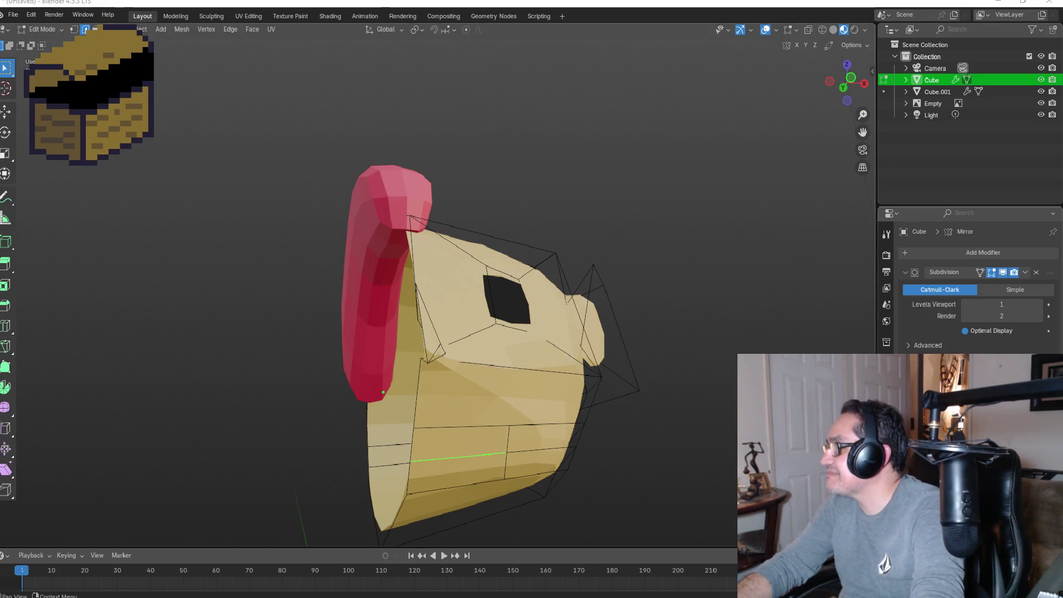
pyautogui.press('KP_1')
# Step: Return the head to Object Mode in front view and reselect it
pyautogui.moveTo(641, 316)
pyautogui.mouseDown(button='middle')
pyautogui.moveTo(618, 333)
pyautogui.moveTo(605, 373)
pyautogui.mouseUp(button='middle')
pyautogui.press('KP_1')
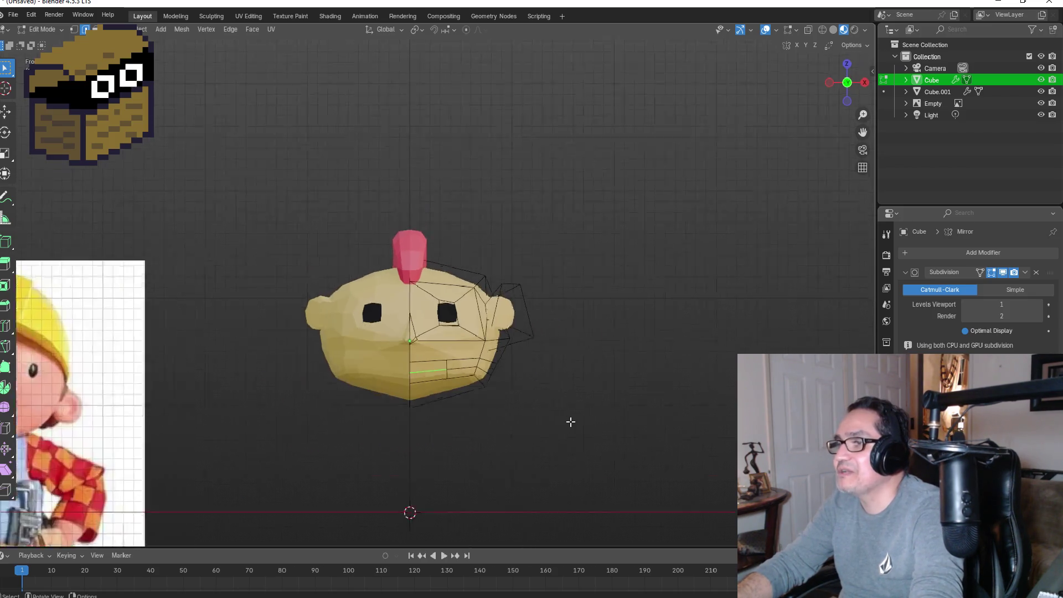
pyautogui.press('Tab')
pyautogui.moveTo(497, 411)
pyautogui.mouseDown(button='middle')
pyautogui.moveTo(411, 399)
pyautogui.moveTo(460, 394)
pyautogui.mouseUp(button='middle')
pyautogui.press('KP_1')
pyautogui.scroll(-4, 457, 396)
pyautogui.click(427, 420)
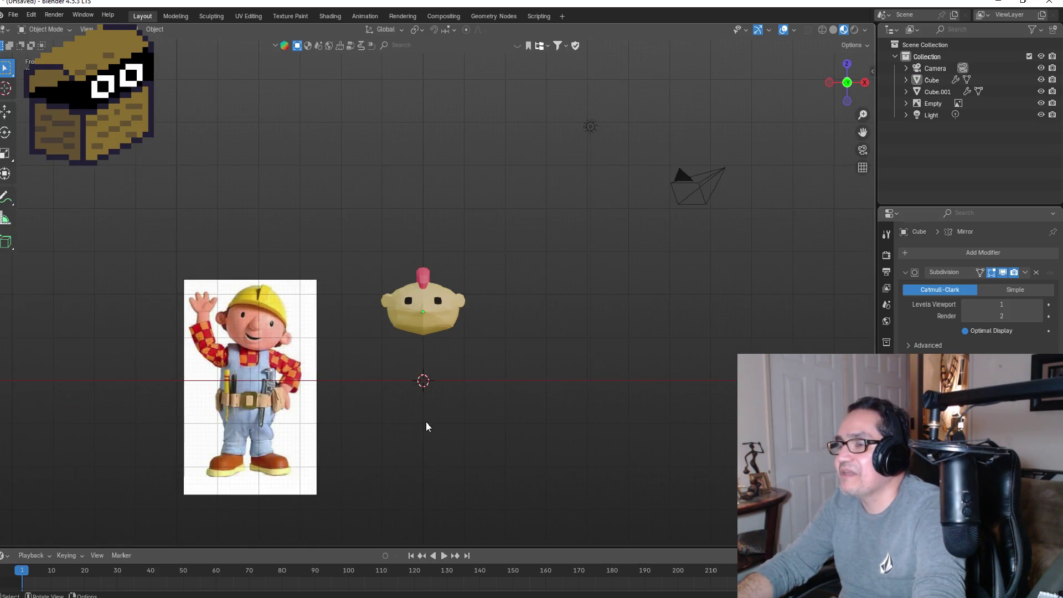
pyautogui.hotkey('shift', 'a')
pyautogui.moveTo(410, 362)
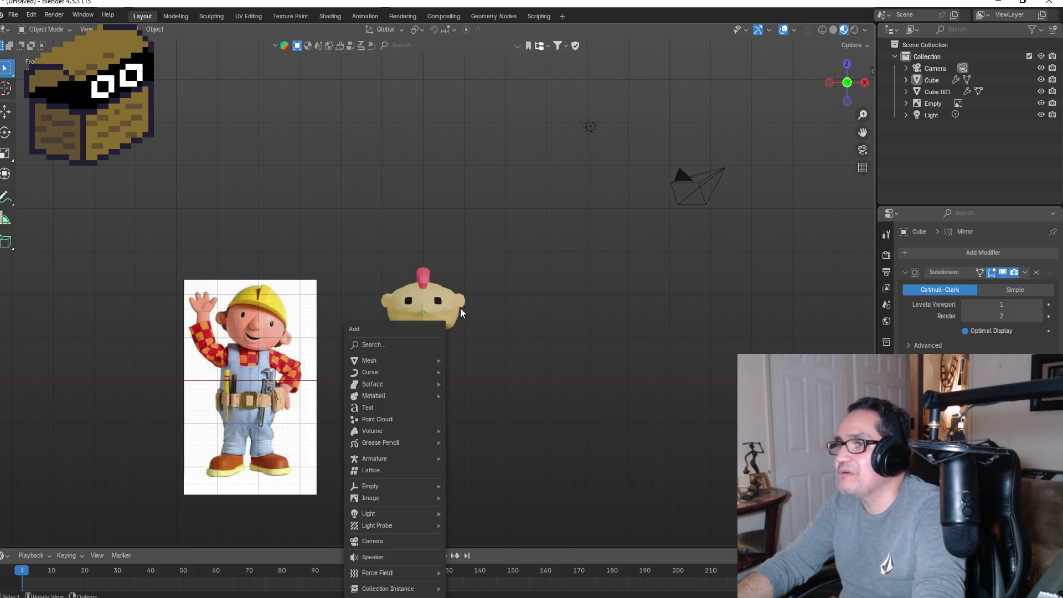
pyautogui.click(445, 321)
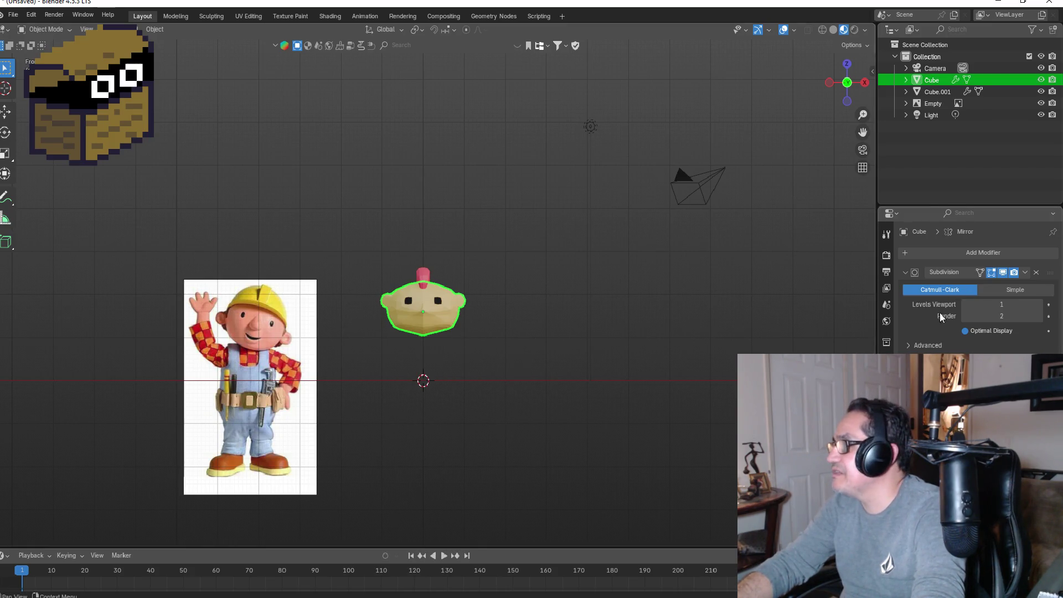
# Step: Darken the head's Skin material colour to value 0.478
pyautogui.click(887, 458)
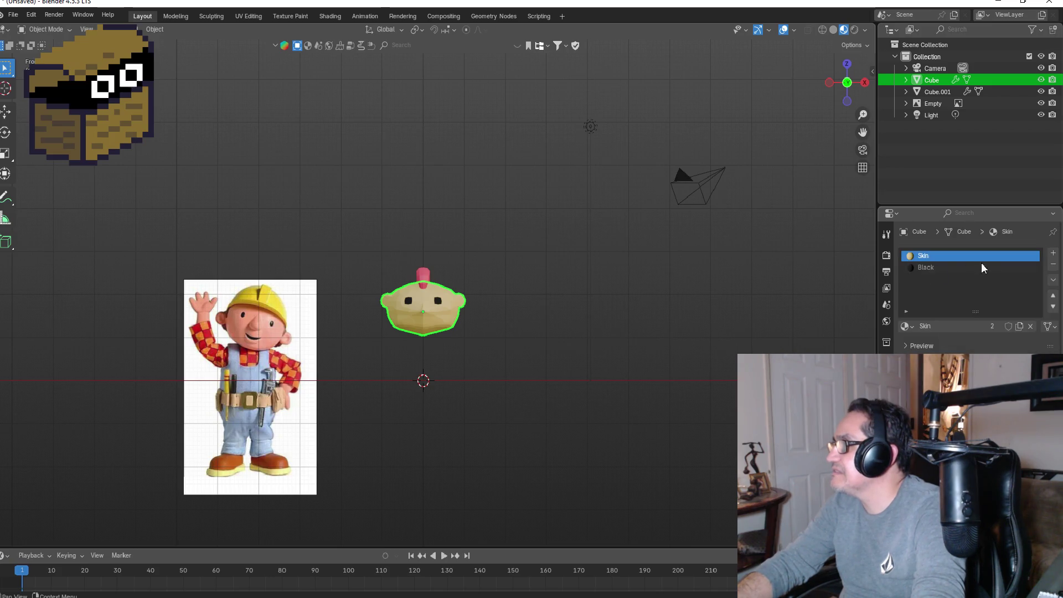
pyautogui.click(991, 387)
pyautogui.moveTo(1032, 232); pyautogui.dragTo(1032, 234)
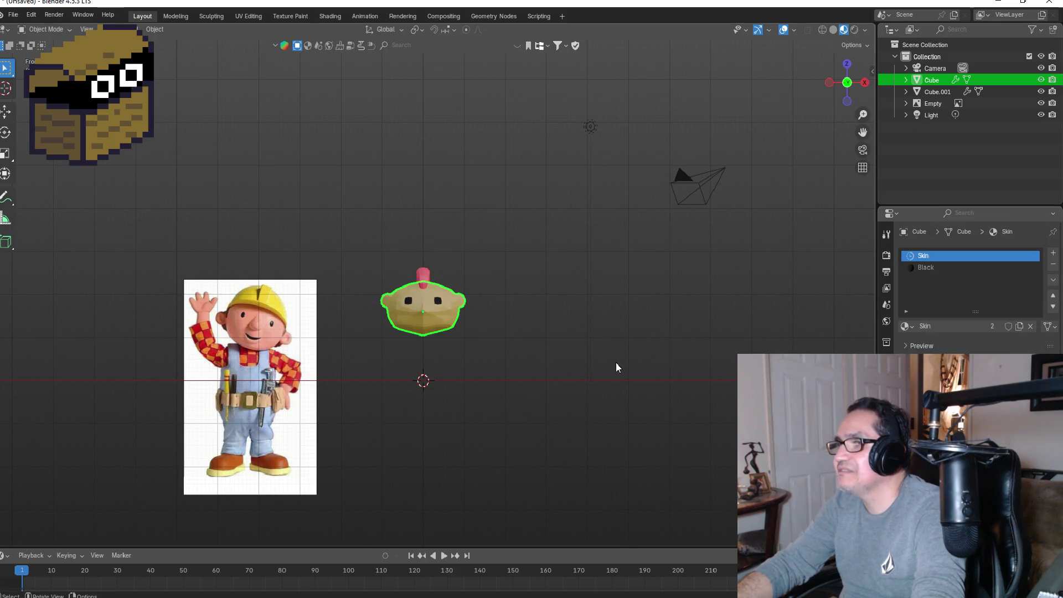
pyautogui.scroll(4, 452, 413)
pyautogui.click(448, 440)
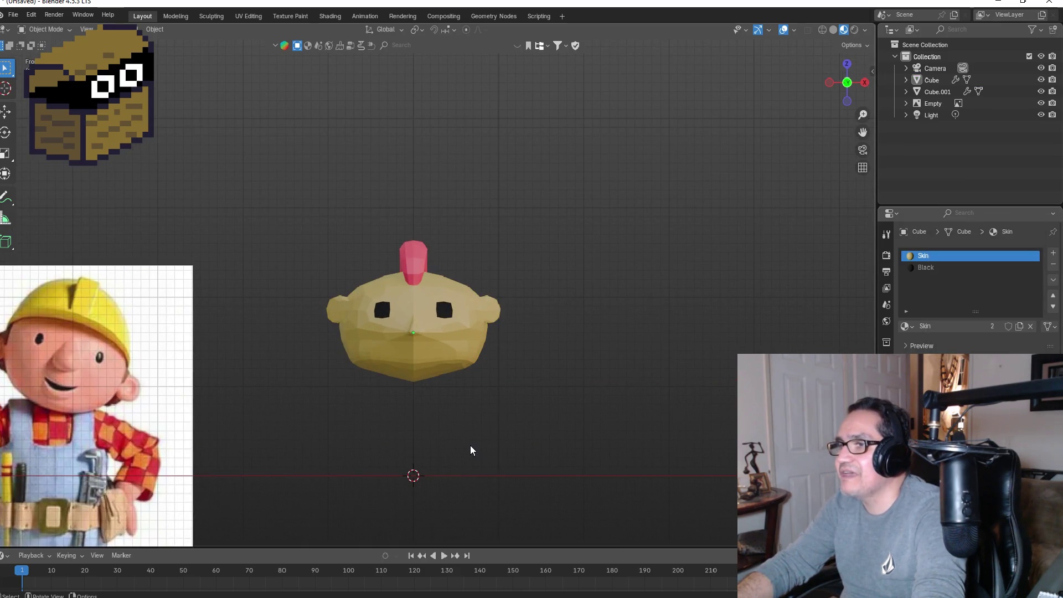
# Step: Add a cube (Cube.002) and move it straight down along Z beneath the head
pyautogui.hotkey('shift', 'a')
pyautogui.moveTo(463, 360)
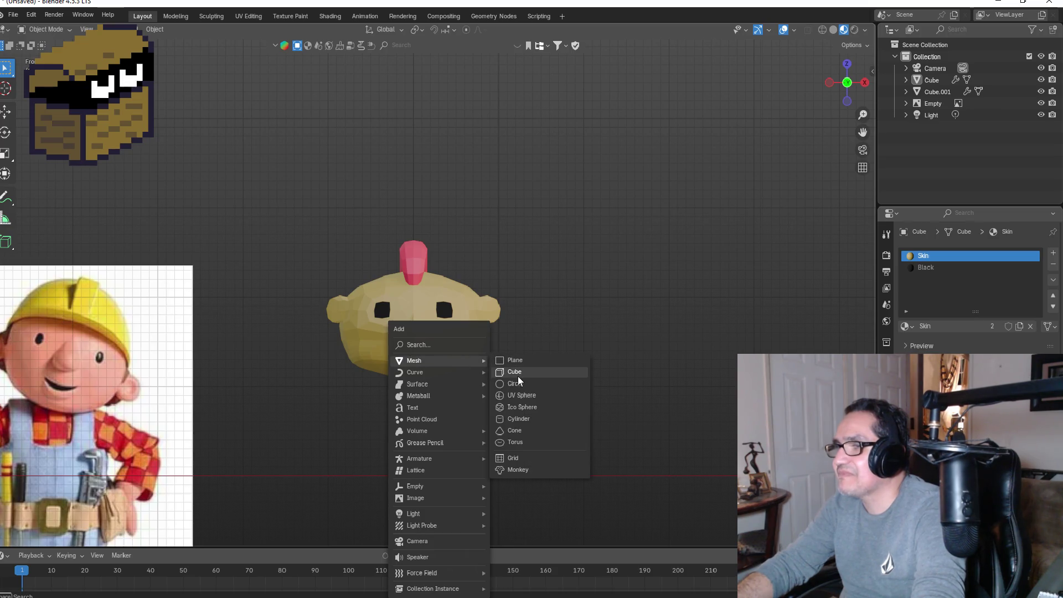
pyautogui.click(521, 374)
pyautogui.press('g')
pyautogui.press('z')
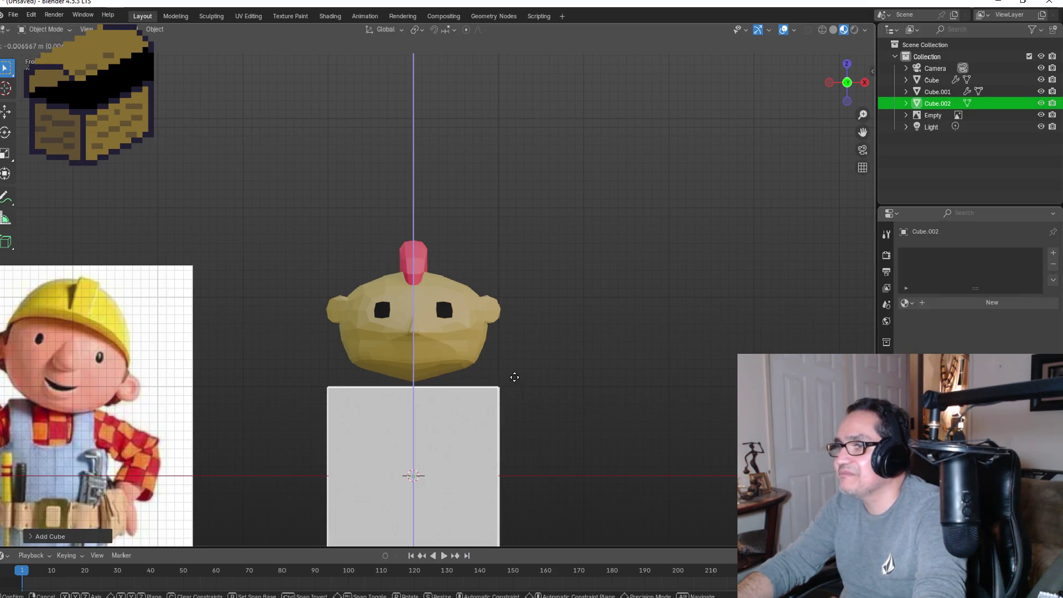
pyautogui.click(510, 381)
pyautogui.scroll(-4, 467, 384)
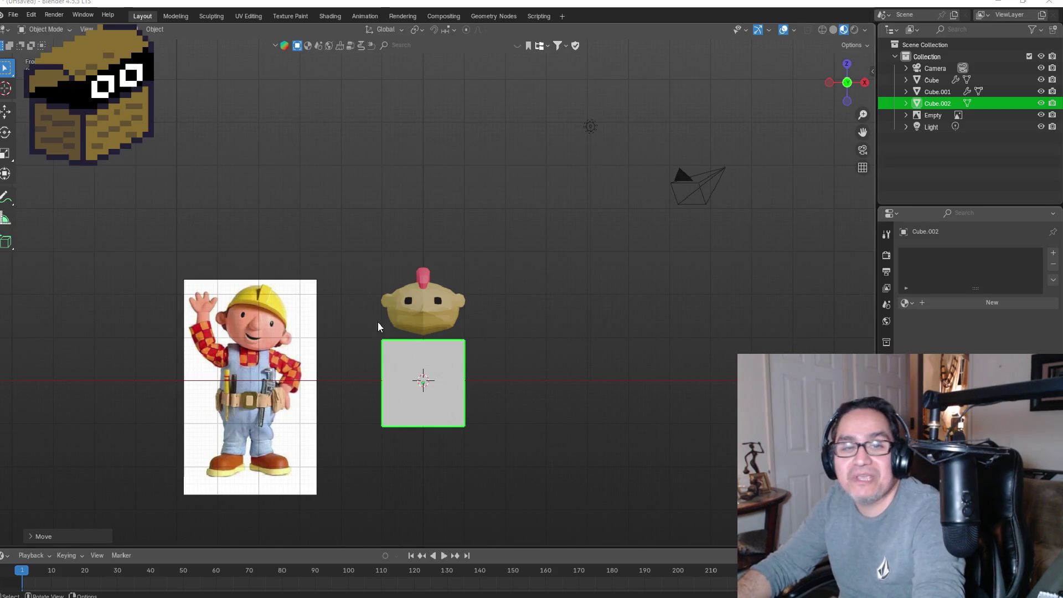
# Step: Give Cube.002 a Subdivision Surface modifier, found by searching 'sus', and apply it
pyautogui.scroll(2, 422, 381)
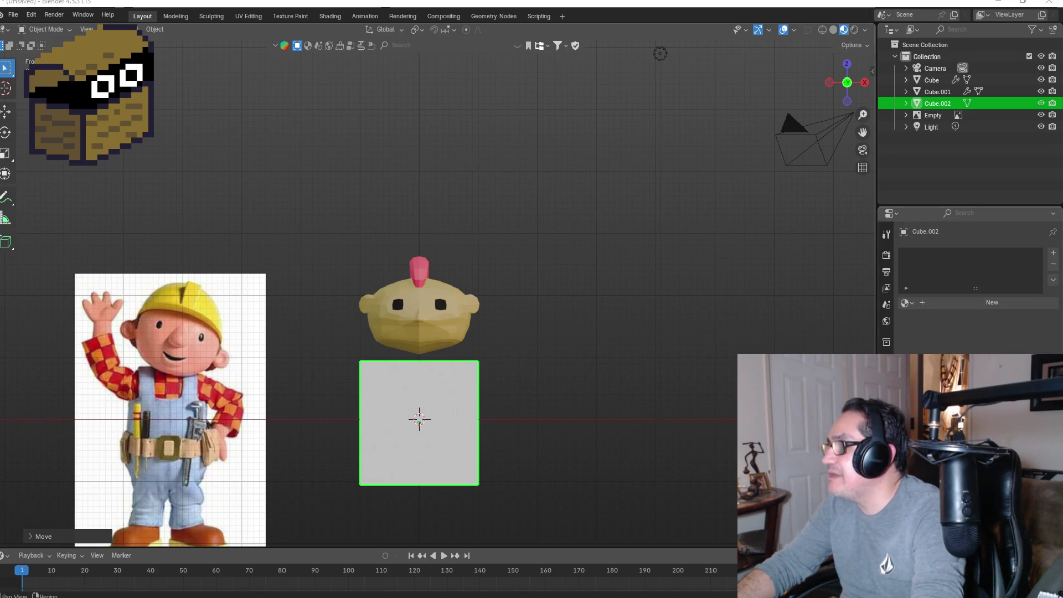
pyautogui.click(887, 234)
pyautogui.click(949, 256)
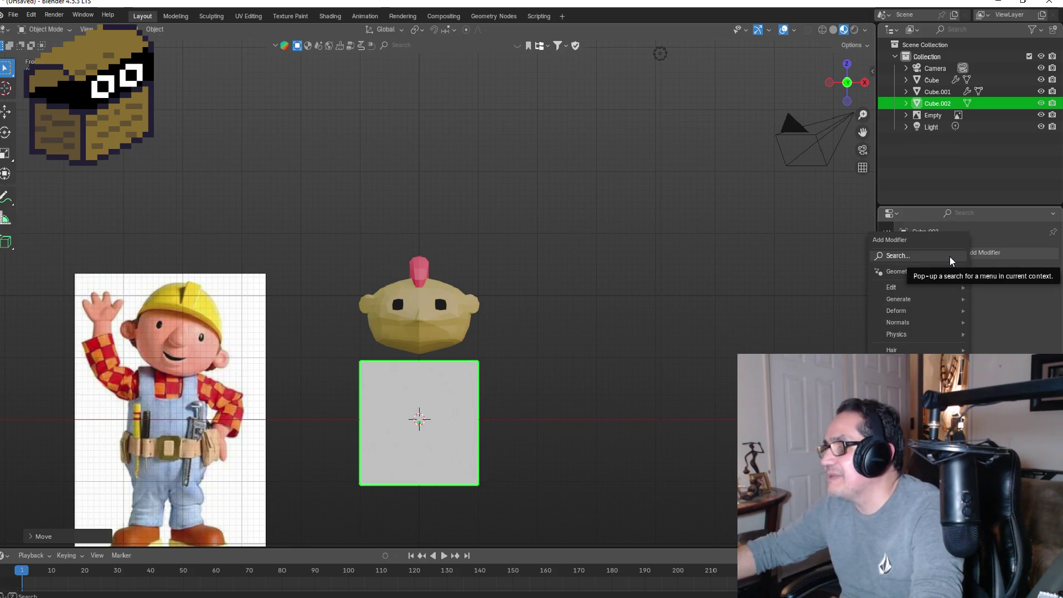
pyautogui.click(949, 256)
pyautogui.write('sus')
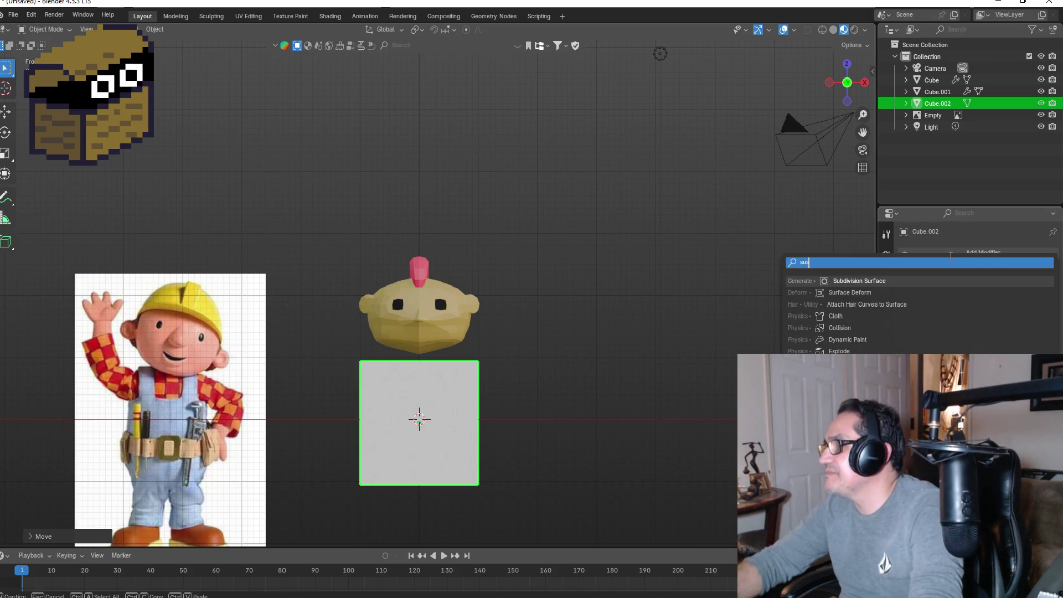
pyautogui.click(886, 282)
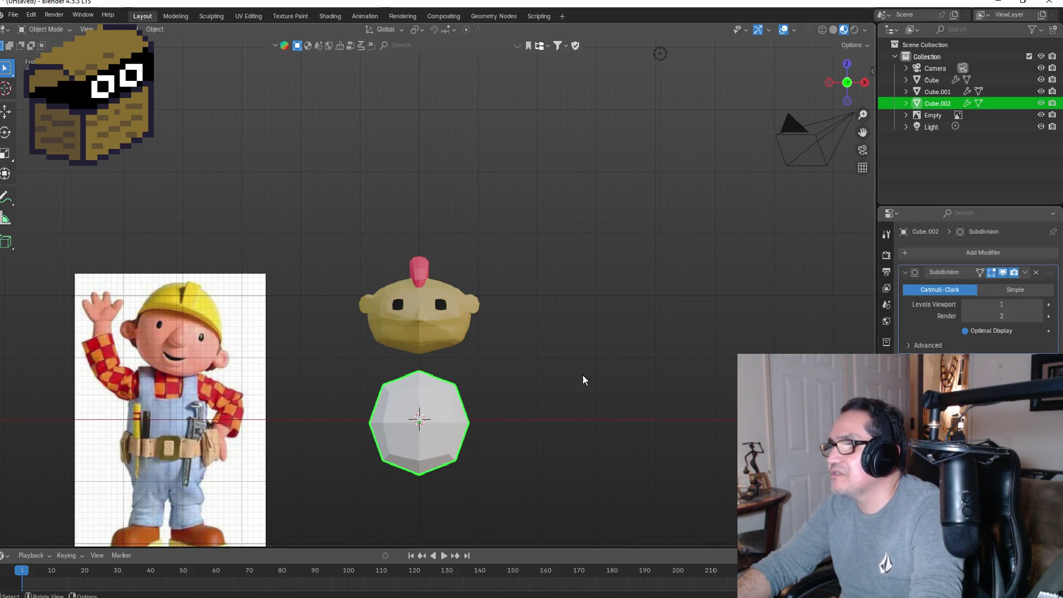
pyautogui.click(1025, 272)
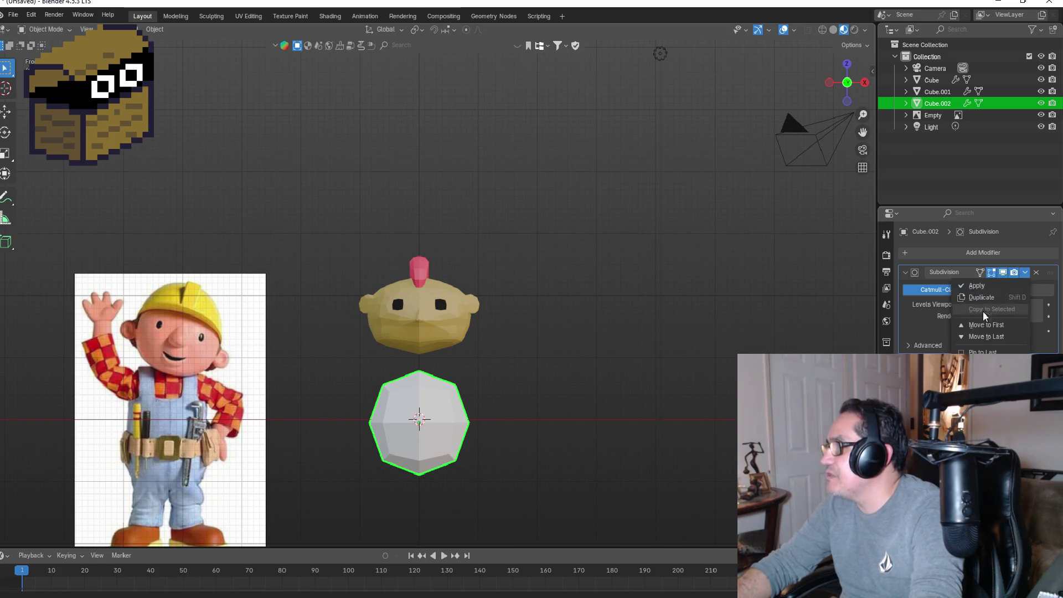
pyautogui.click(976, 286)
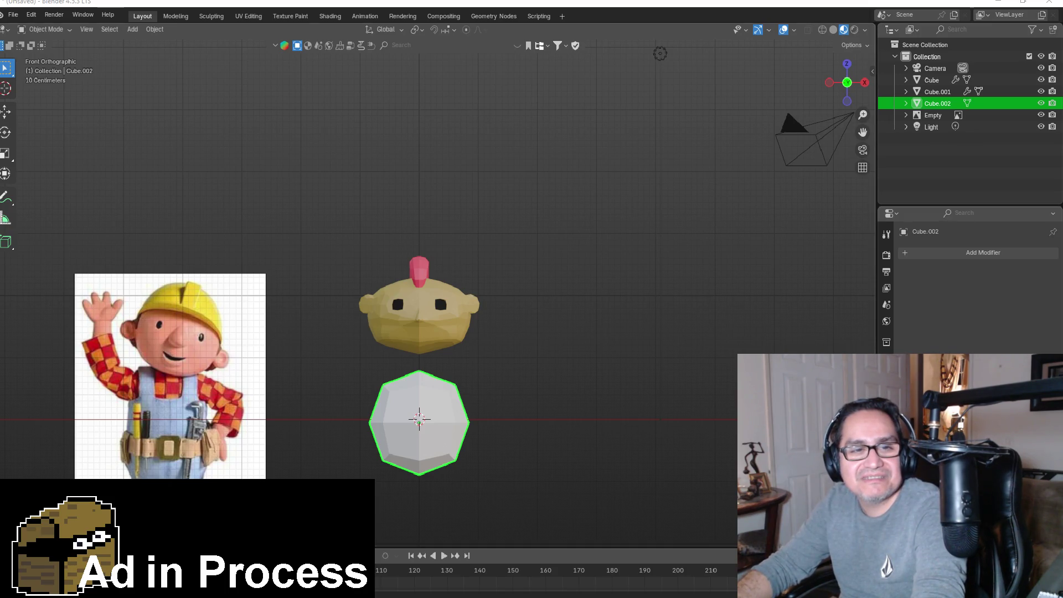
# Step: Add a Ctrl+1 Subdivision modifier and delete the body's left half in wireframe Edit Mode
pyautogui.hotkey('ctrl', '1')
pyautogui.press('Tab')
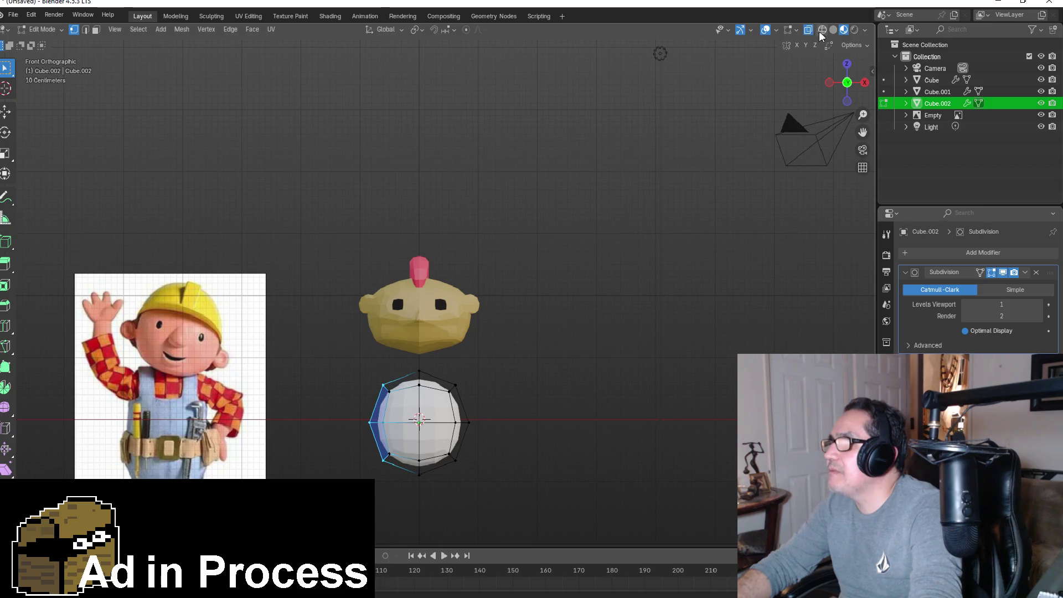
pyautogui.hotkey('shift', 'z')
pyautogui.moveTo(344, 368); pyautogui.dragTo(407, 484)
pyautogui.press('x')
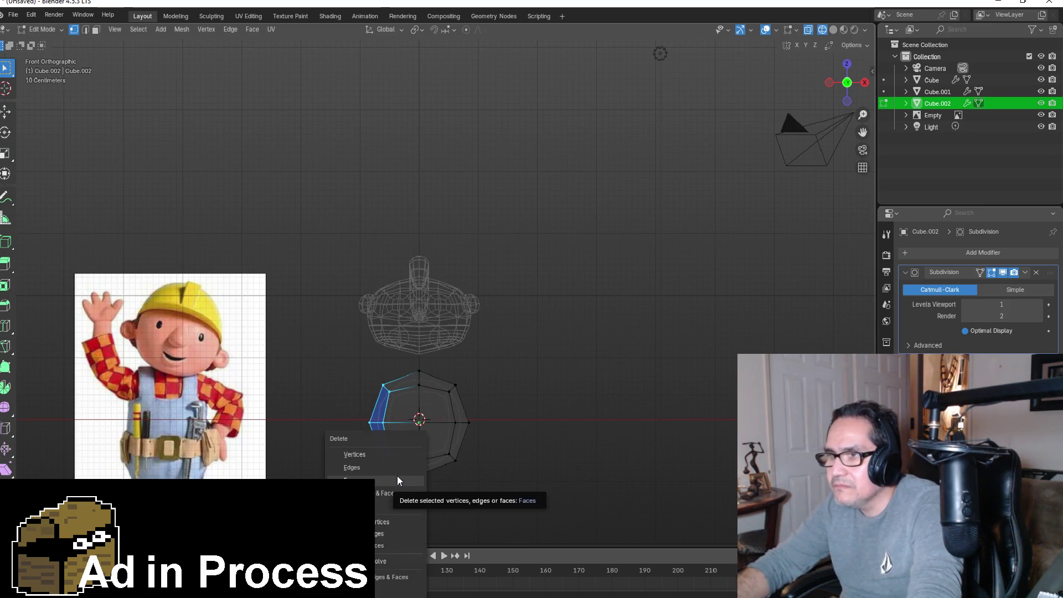
pyautogui.click(381, 454)
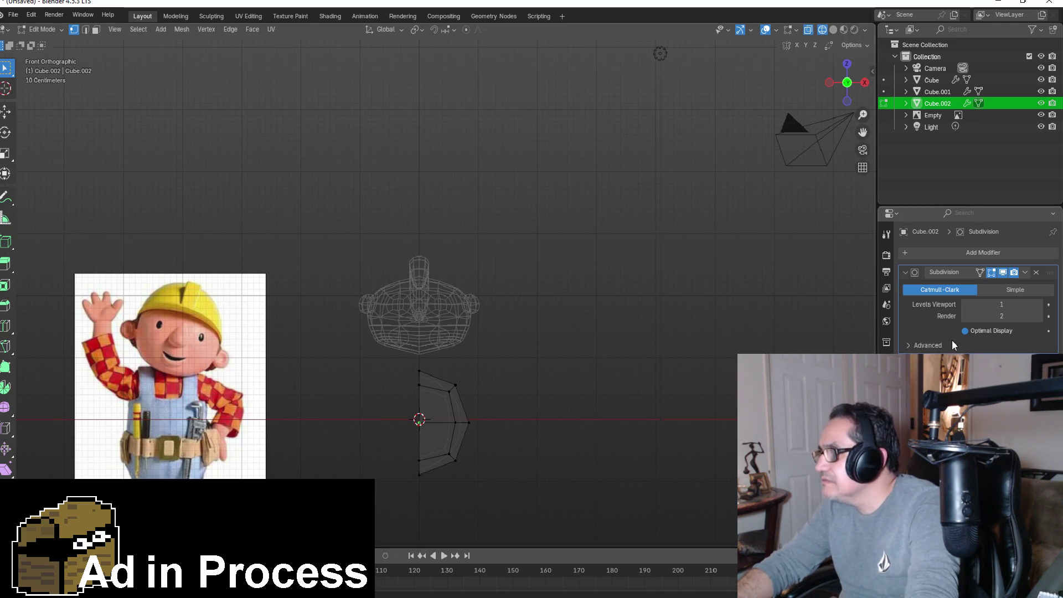
# Step: Add a Mirror modifier to the half body by searching 'mir'
pyautogui.click(970, 255)
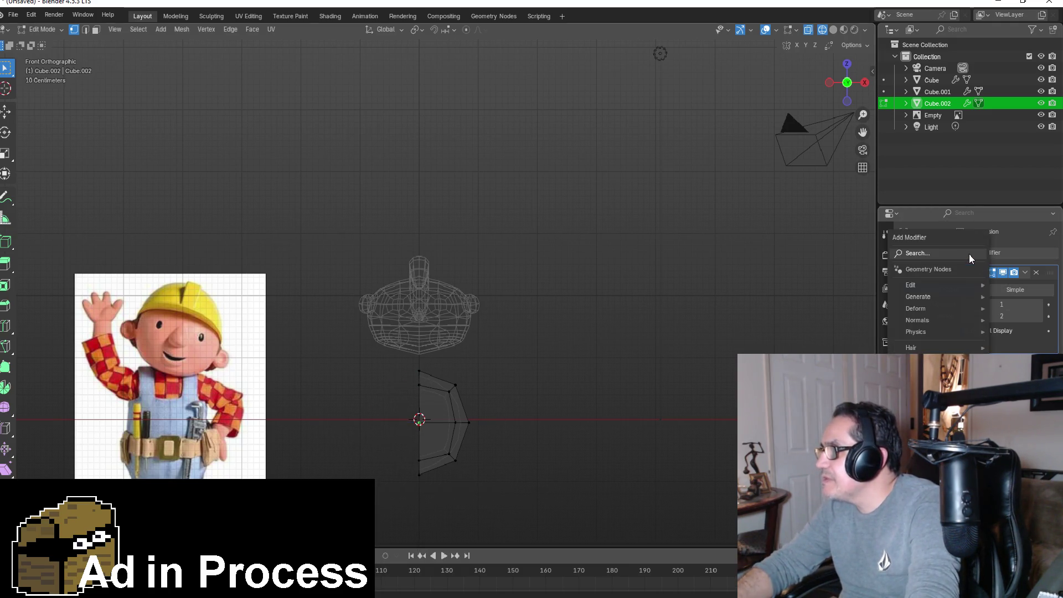
pyautogui.click(970, 255)
pyautogui.write('mir')
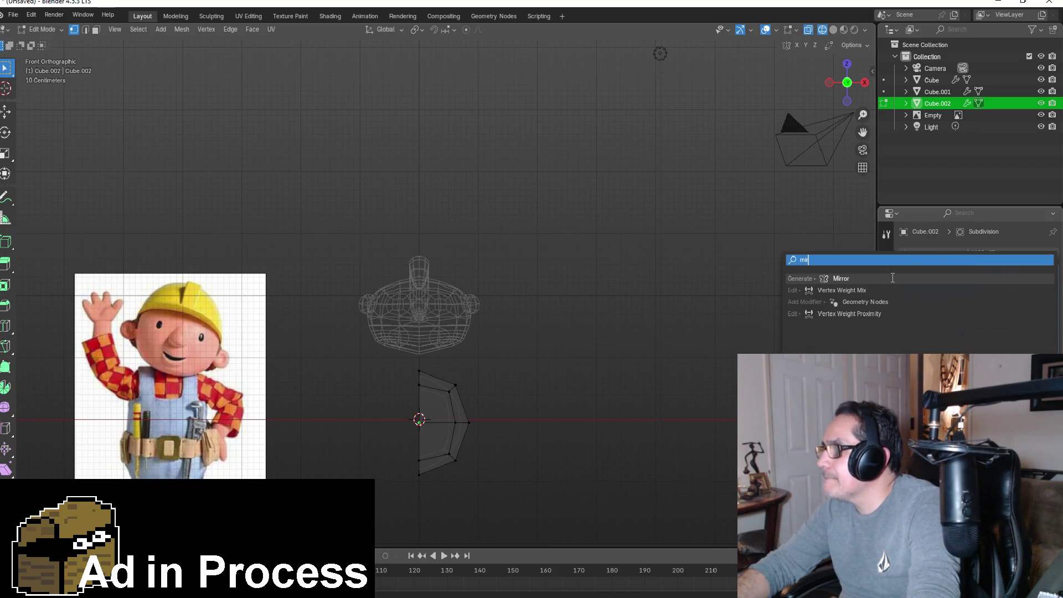
pyautogui.click(893, 278)
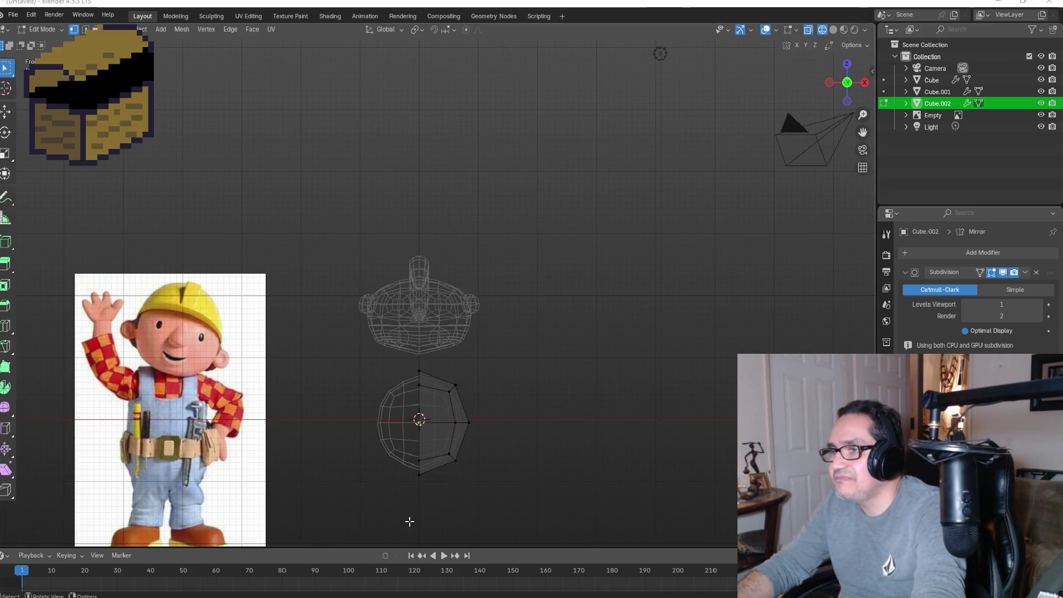
# Step: Lower the body's bottom face twice along Z, shift it outward, then return to Object Mode
pyautogui.moveTo(394, 441); pyautogui.dragTo(479, 493)
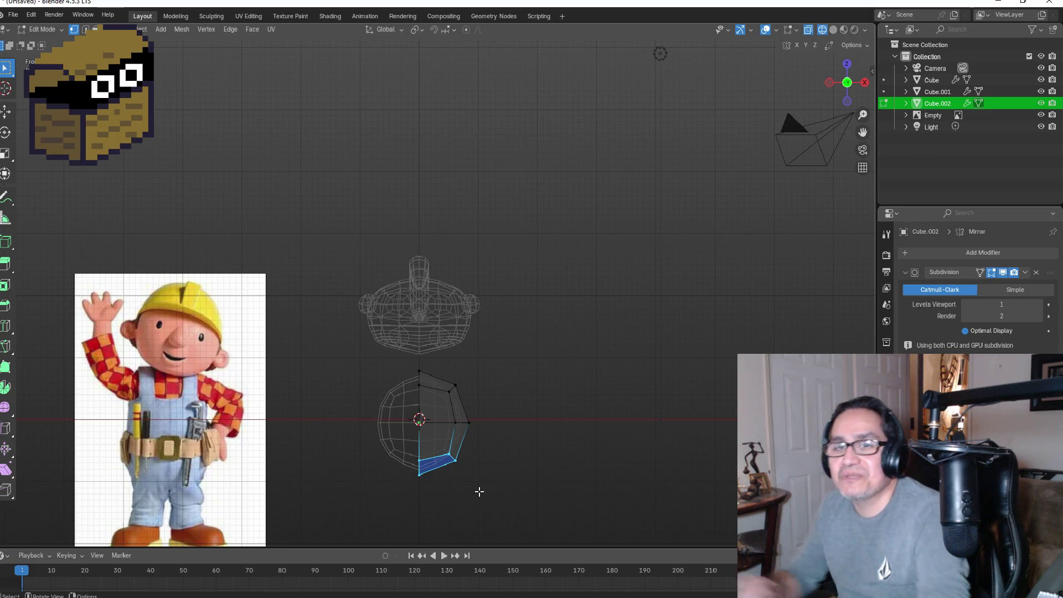
pyautogui.press('g')
pyautogui.press('z')
pyautogui.click(487, 503)
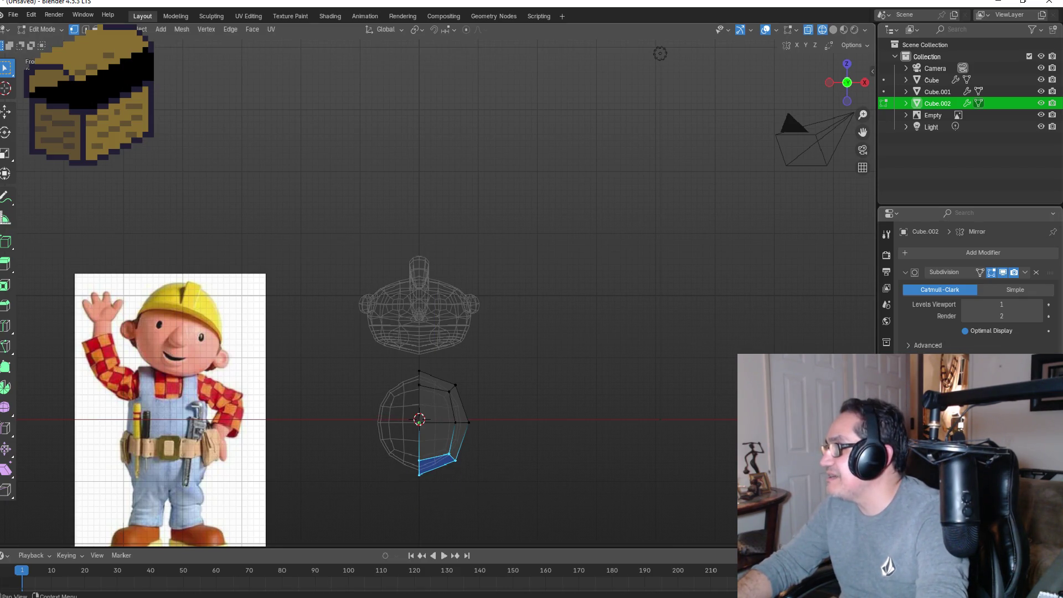
pyautogui.press('g')
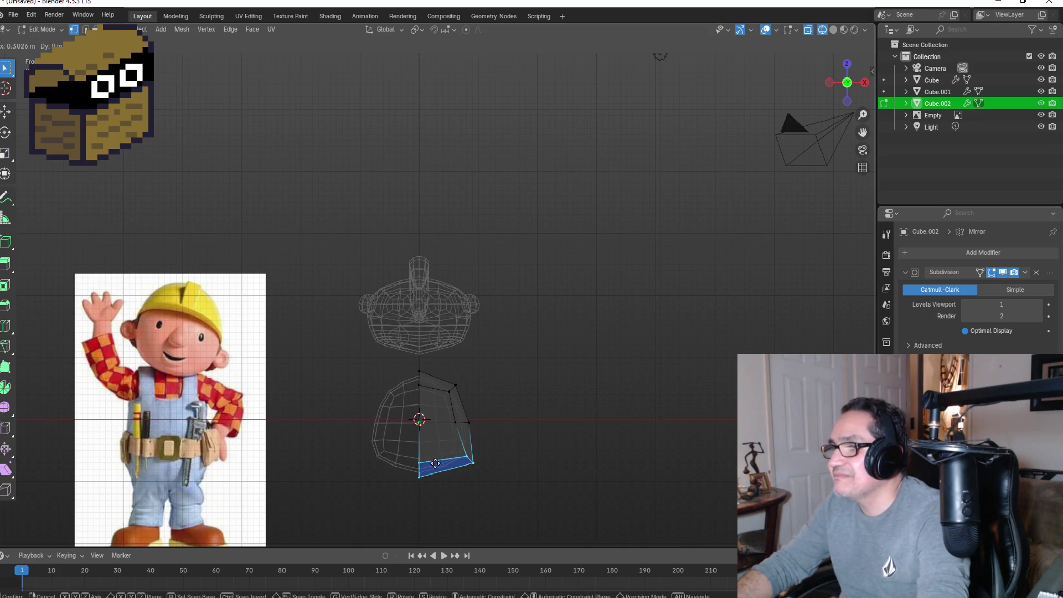
pyautogui.press('z')
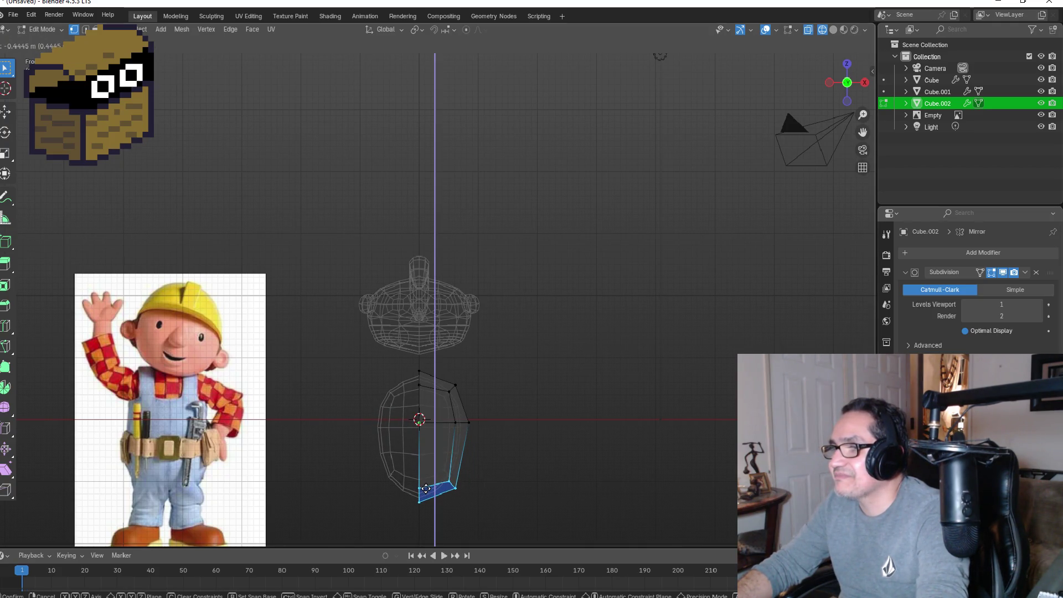
pyautogui.click(426, 489)
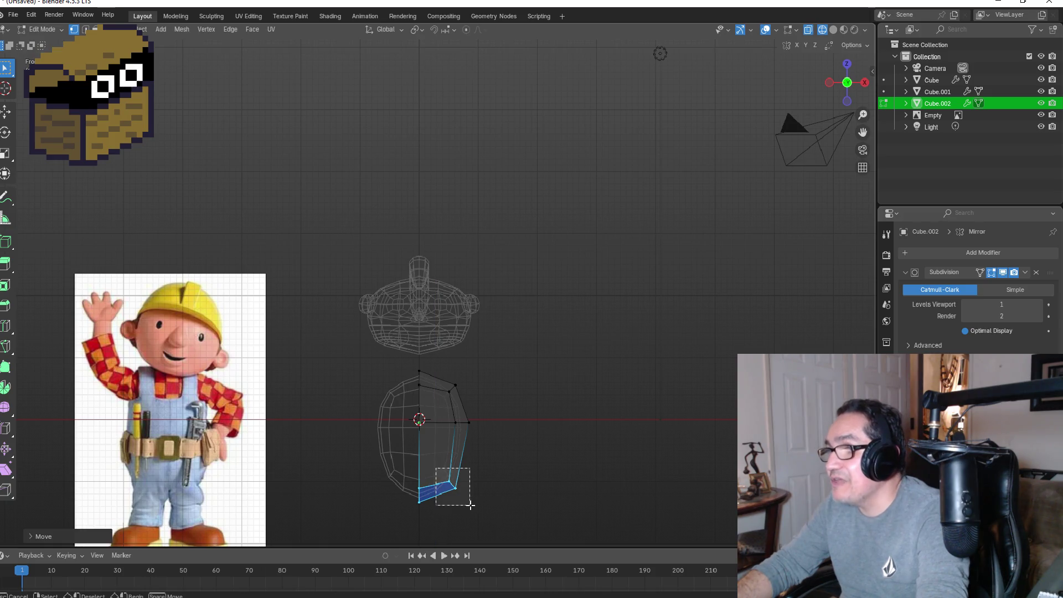
pyautogui.press('g')
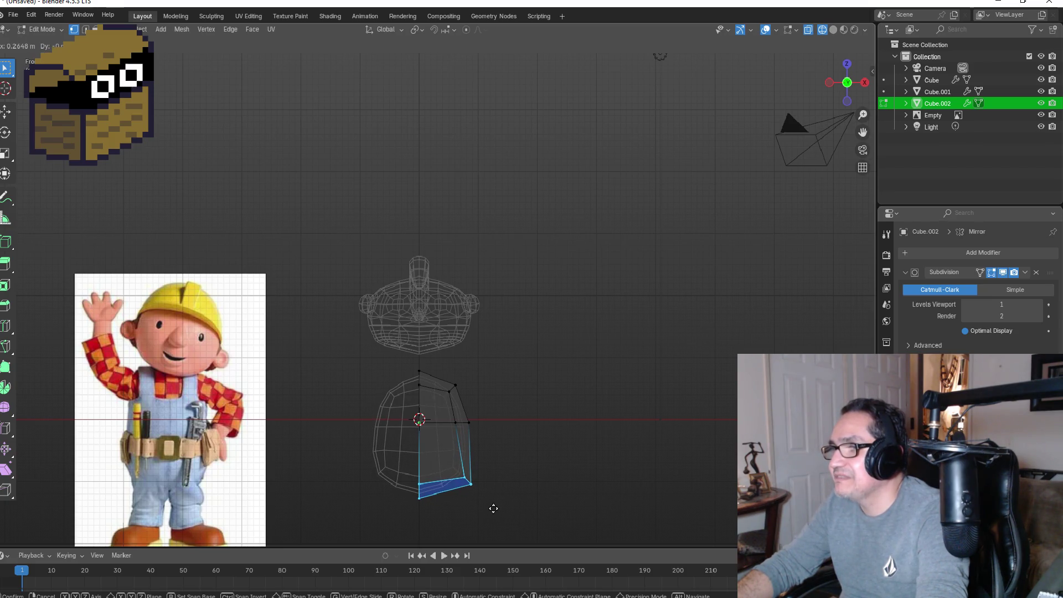
pyautogui.click(536, 474)
pyautogui.press('Tab')
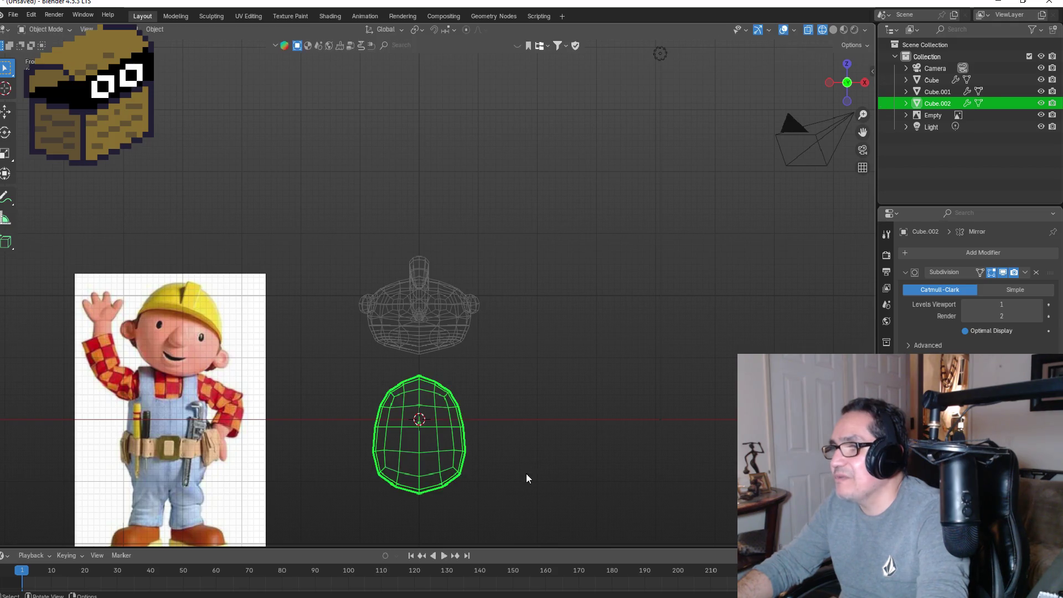
# Step: Raise the body about 0.4539 m along Z under the head, then return to front view
pyautogui.press('g')
pyautogui.press('z')
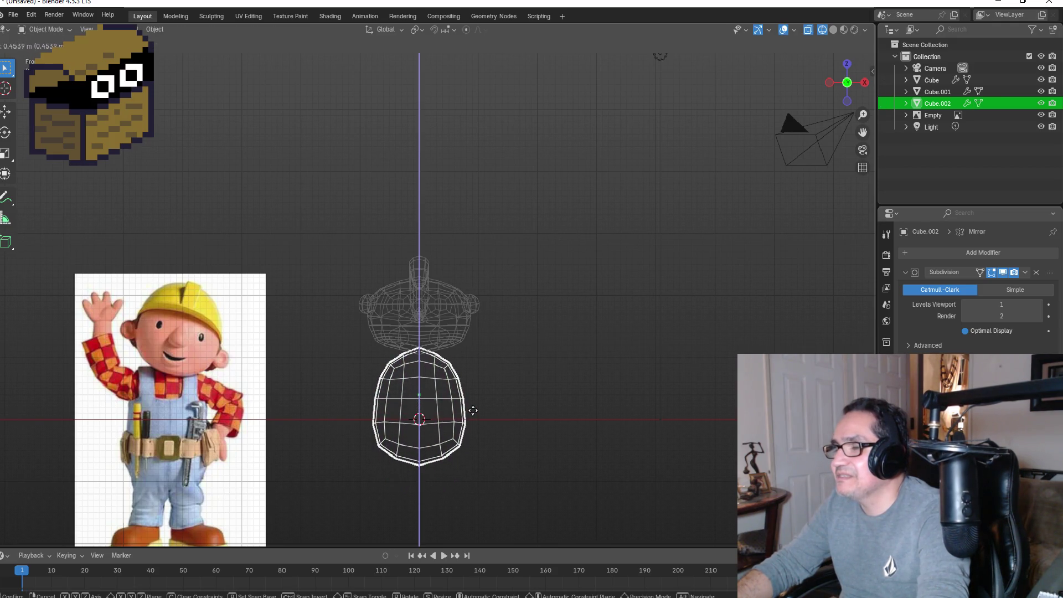
pyautogui.click(473, 411)
pyautogui.click(520, 371)
pyautogui.moveTo(520, 371)
pyautogui.mouseDown(button='middle')
pyautogui.moveTo(507, 339)
pyautogui.moveTo(380, 347)
pyautogui.mouseUp(button='middle')
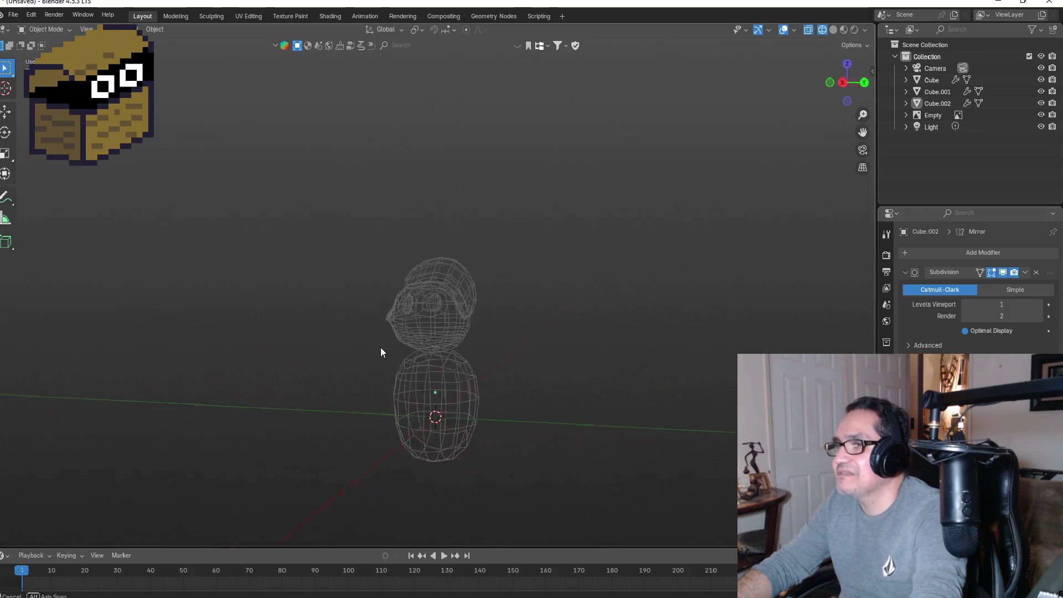
pyautogui.press('KP_1')
pyautogui.scroll(2, 493, 392)
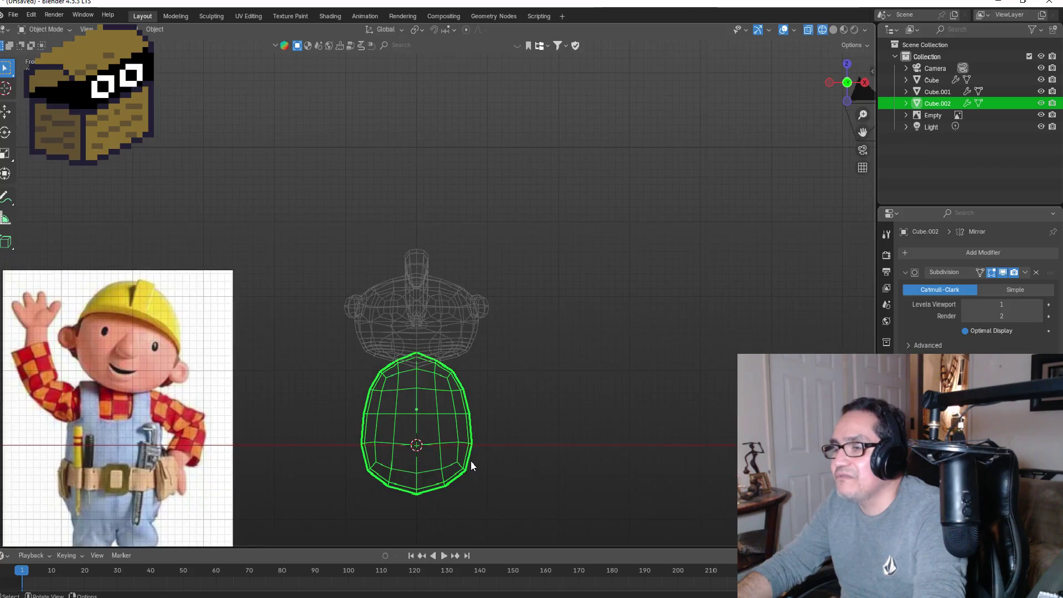
# Step: In Edit Mode, pull the body's middle-right vertex inward along X, then check the shape
pyautogui.press('Tab')
pyautogui.moveTo(444, 441); pyautogui.dragTo(510, 504)
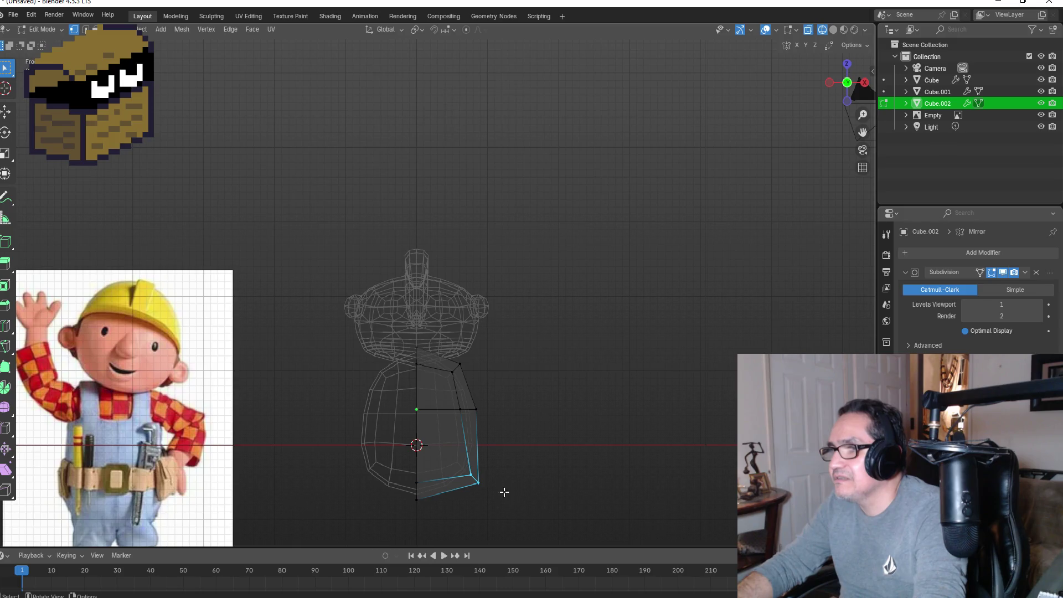
pyautogui.moveTo(434, 391); pyautogui.dragTo(500, 431)
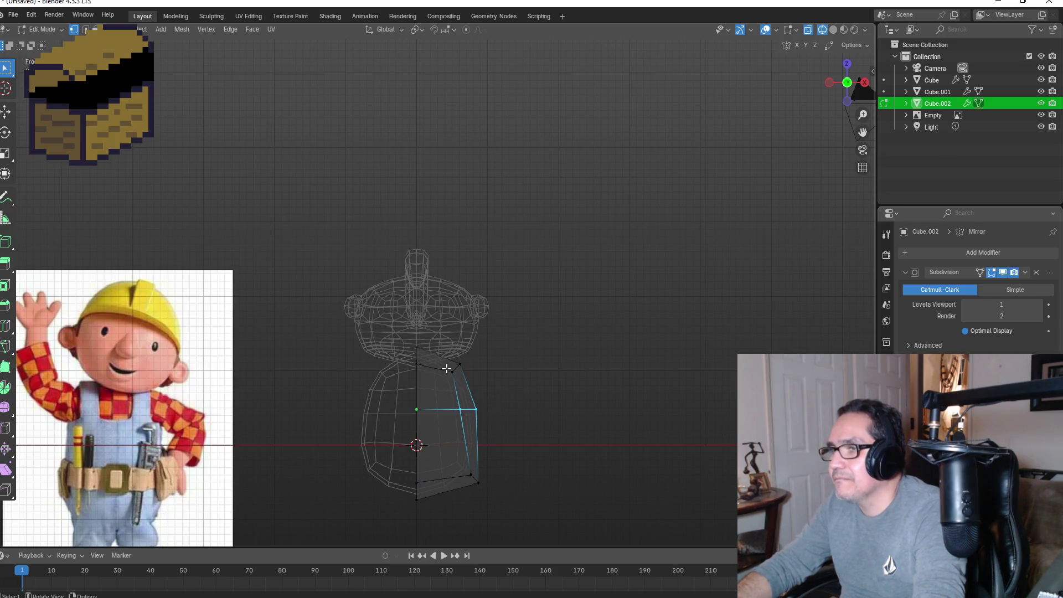
pyautogui.press('g')
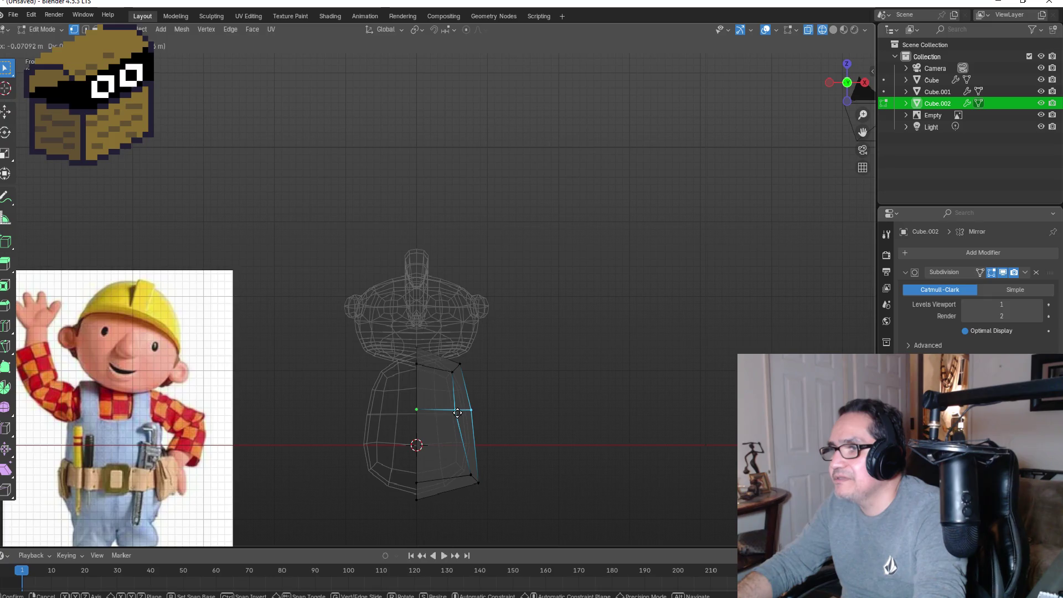
pyautogui.press('x')
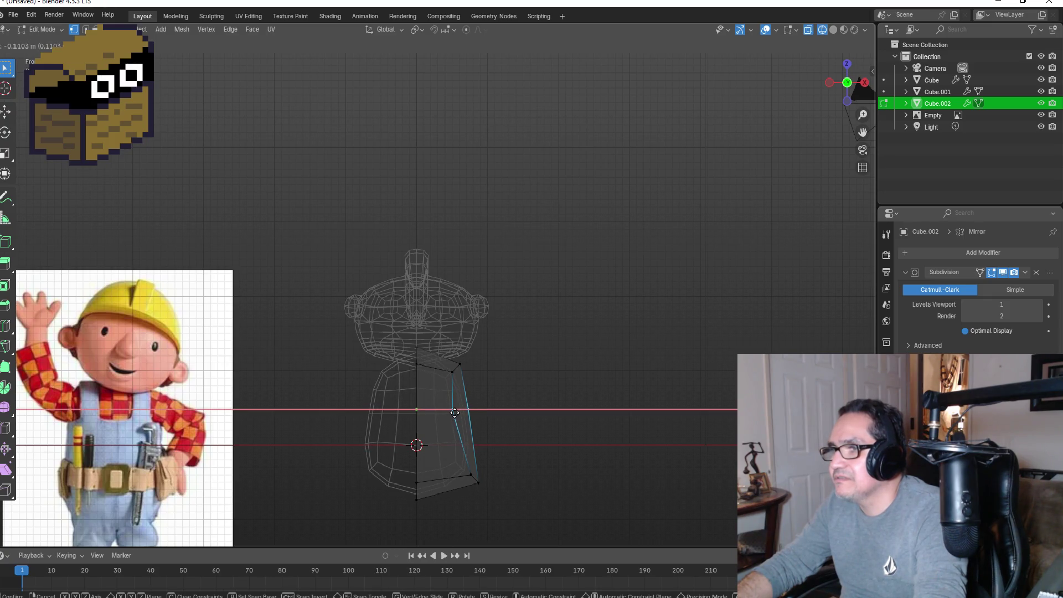
pyautogui.click(453, 413)
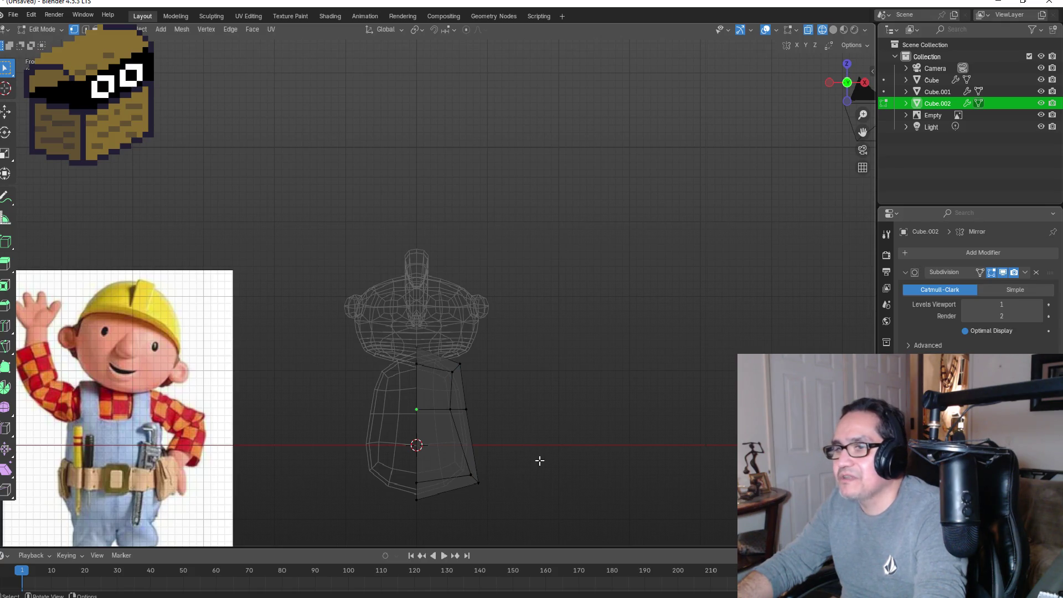
pyautogui.moveTo(582, 436); pyautogui.dragTo(470, 417, button='middle')
pyautogui.press('KP_1')
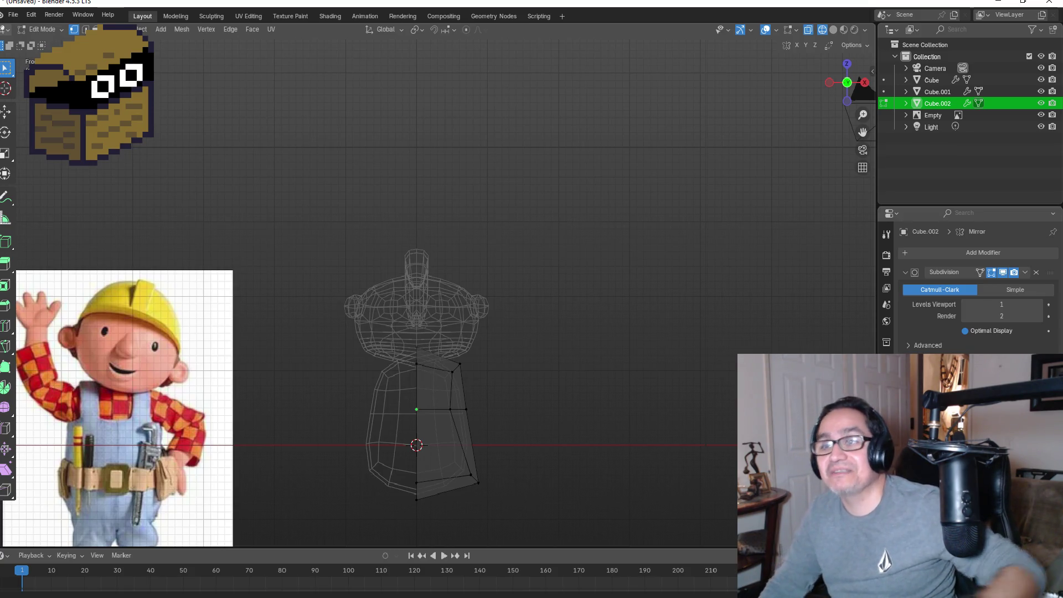
pyautogui.moveTo(512, 332)
pyautogui.mouseDown(button='middle')
pyautogui.moveTo(542, 401)
pyautogui.moveTo(444, 387)
pyautogui.moveTo(427, 427)
pyautogui.moveTo(543, 430)
pyautogui.moveTo(521, 438)
pyautogui.mouseUp(button='middle')
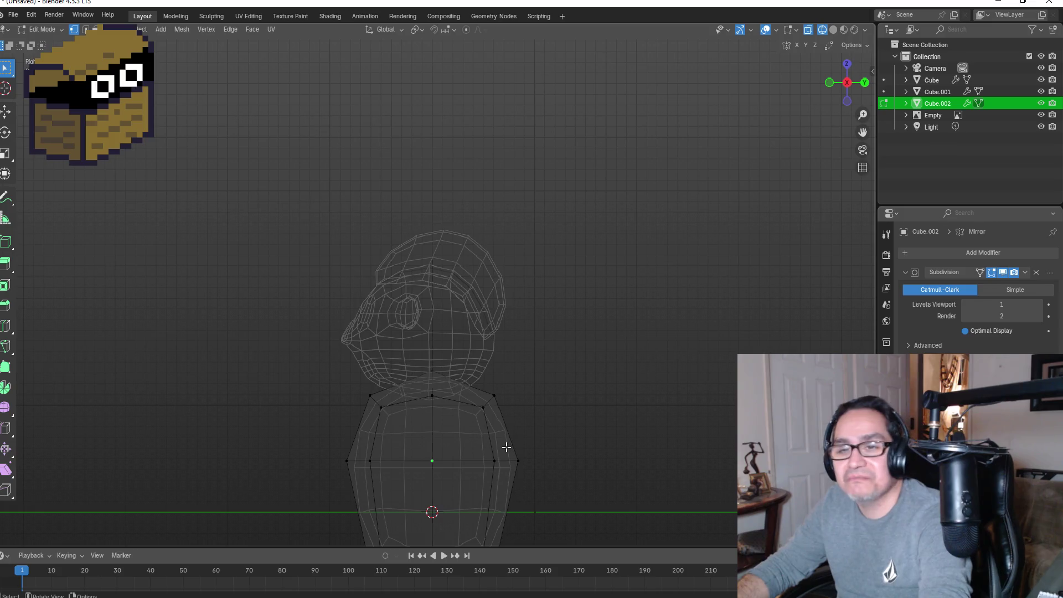
# Step: Zoom in on the torso and switch to the right side orthographic view
pyautogui.scroll(-2, 506, 447)
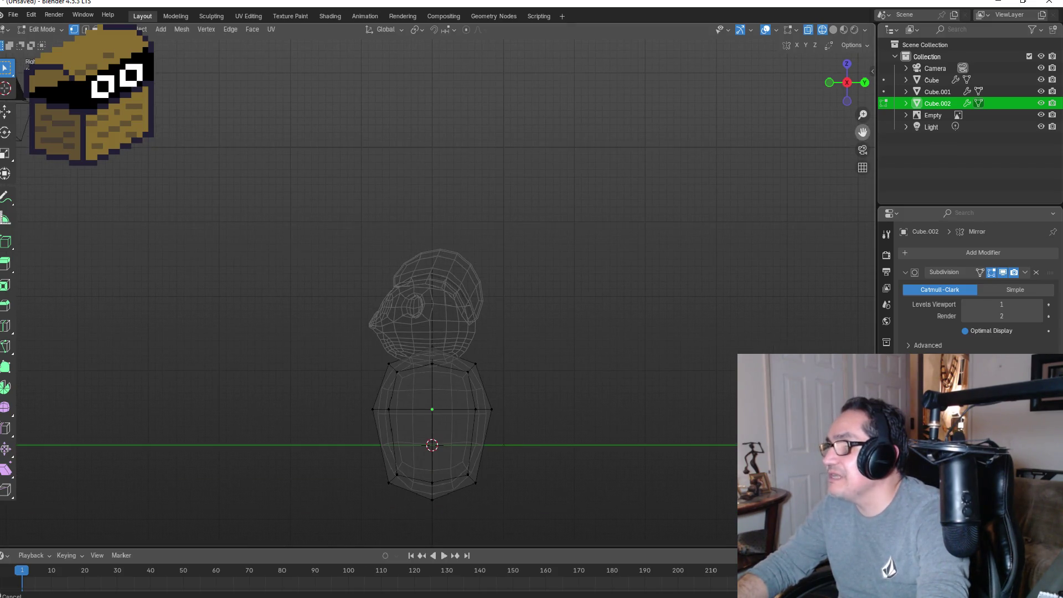
pyautogui.scroll(2, 492, 351)
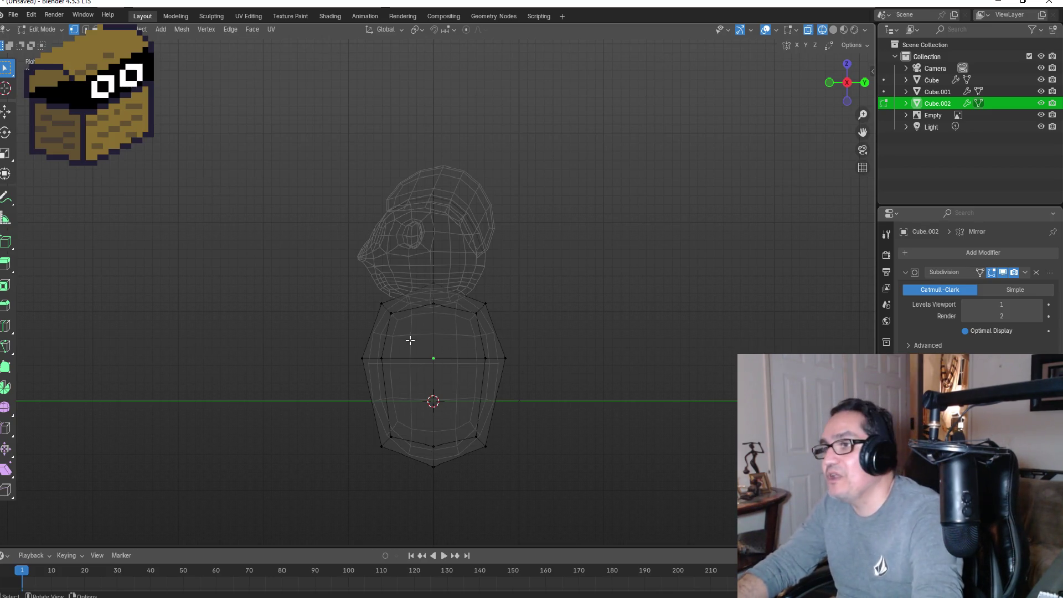
pyautogui.scroll(3, 438, 343)
pyautogui.scroll(1, 451, 378)
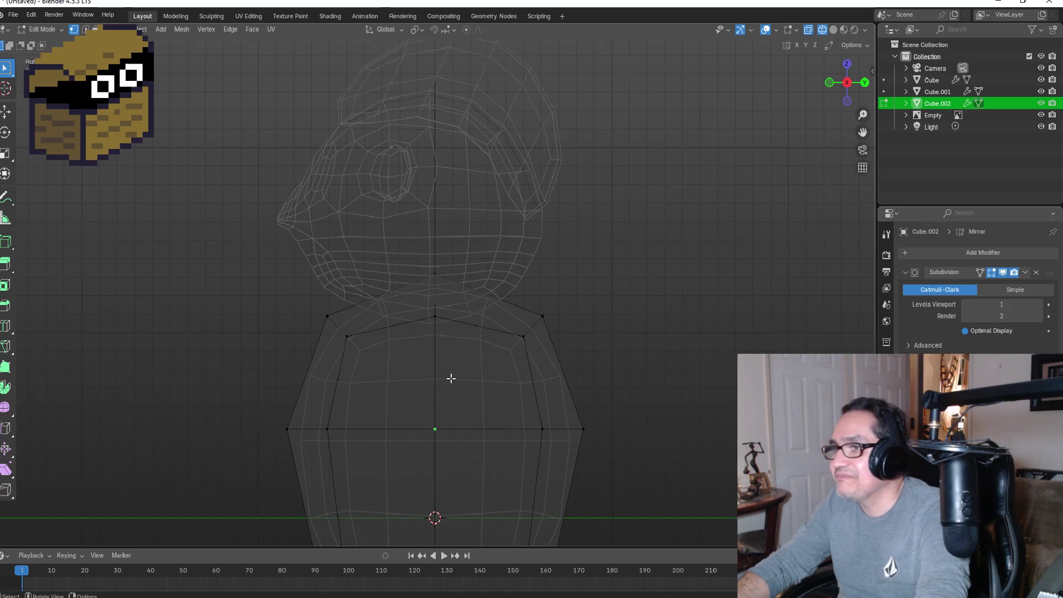
pyautogui.press('KP_1')
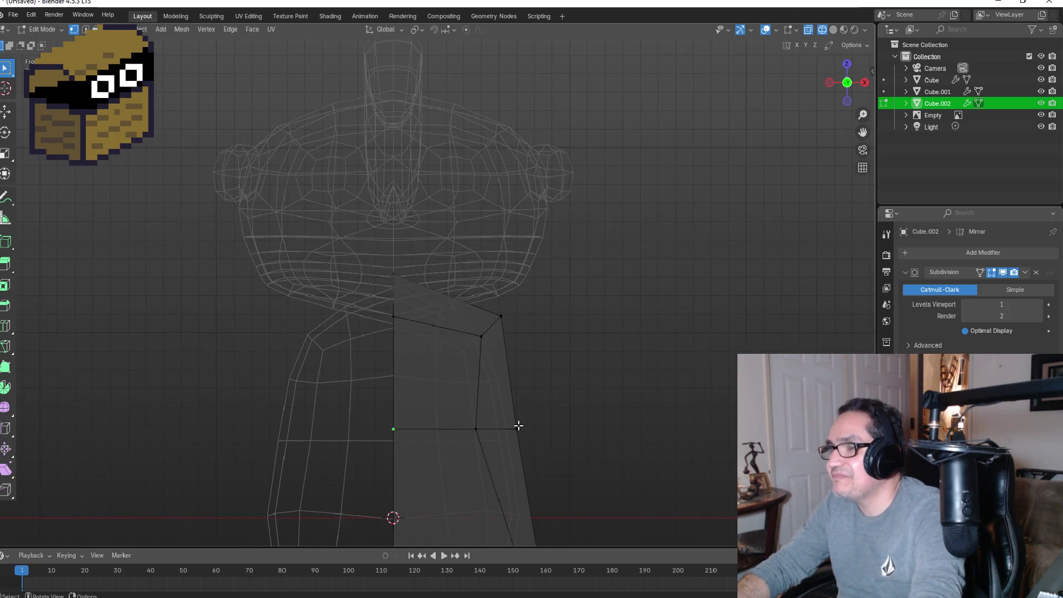
pyautogui.press('KP_3')
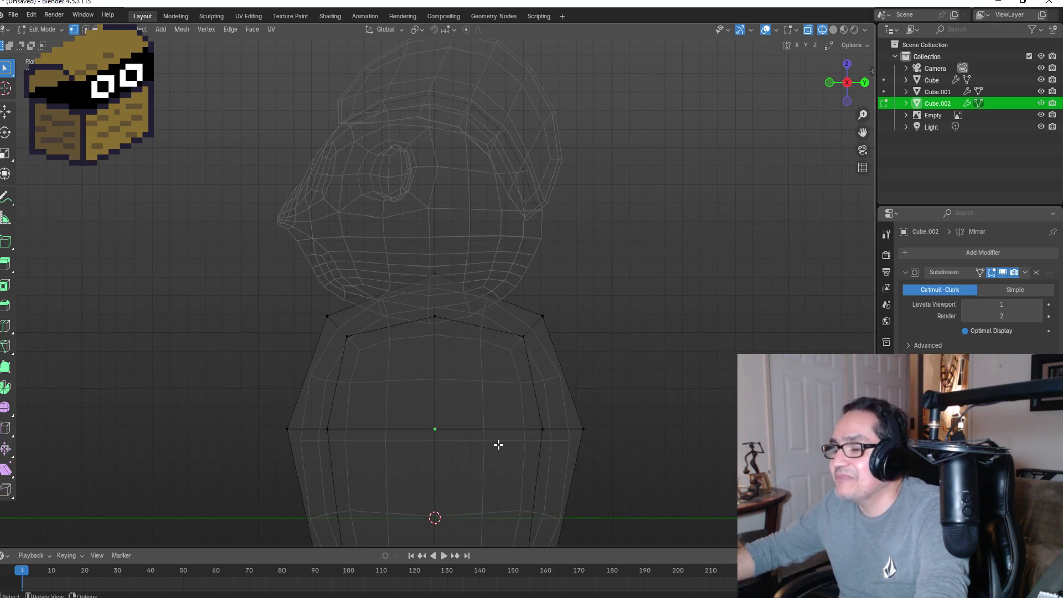
# Step: Select both chest faces in face mode and merge their vertices by distance
pyautogui.press('3')
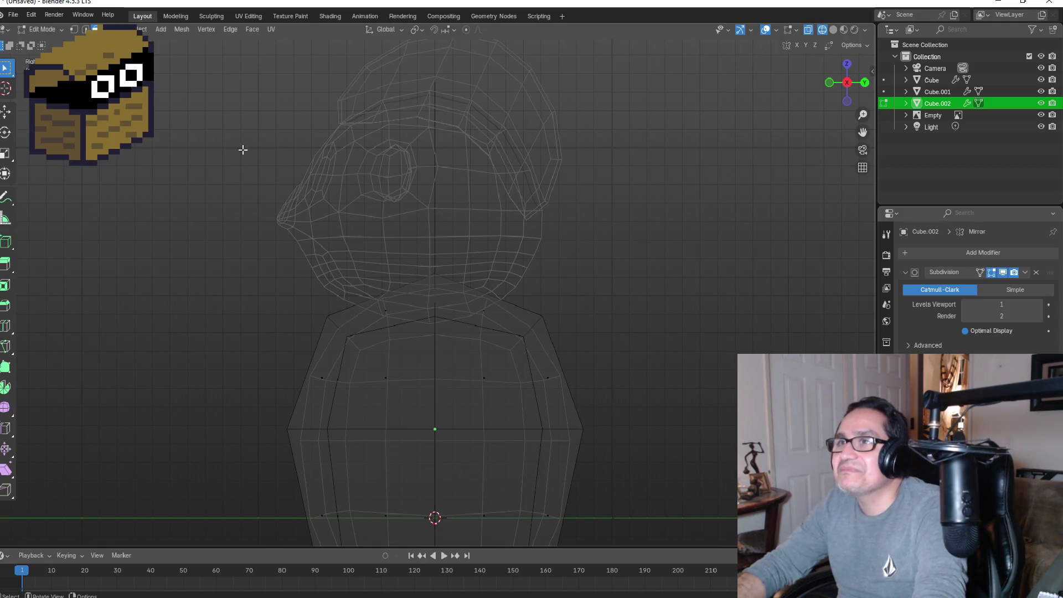
pyautogui.click(396, 383)
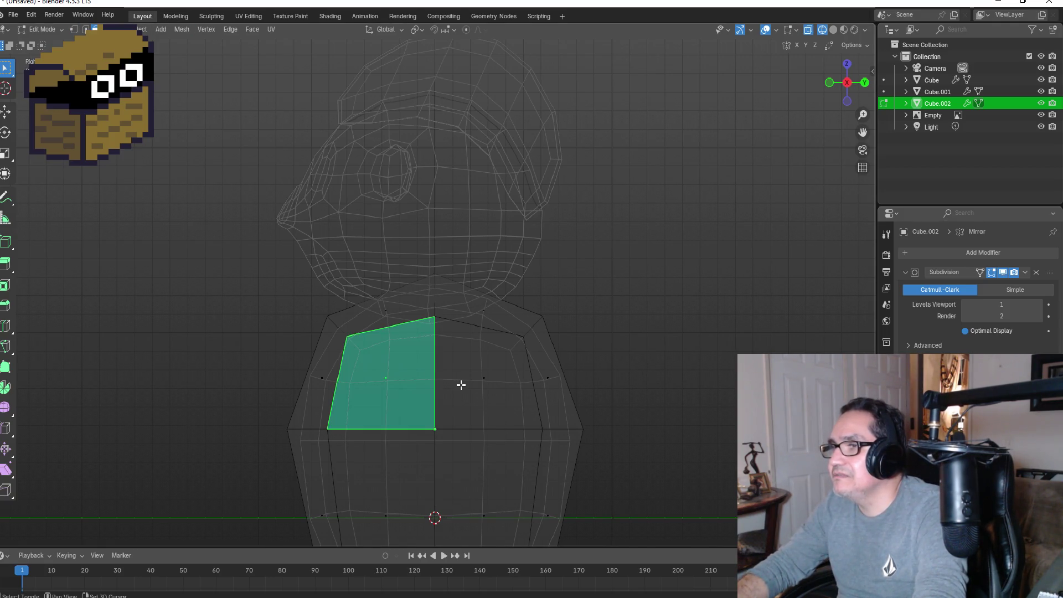
pyautogui.keyDown('shift'); pyautogui.click(462, 385); pyautogui.keyUp('shift')
pyautogui.moveTo(471, 402)
pyautogui.mouseDown(button='middle')
pyautogui.moveTo(570, 397)
pyautogui.moveTo(538, 389)
pyautogui.moveTo(584, 384)
pyautogui.moveTo(612, 344)
pyautogui.moveTo(497, 359)
pyautogui.mouseUp(button='middle')
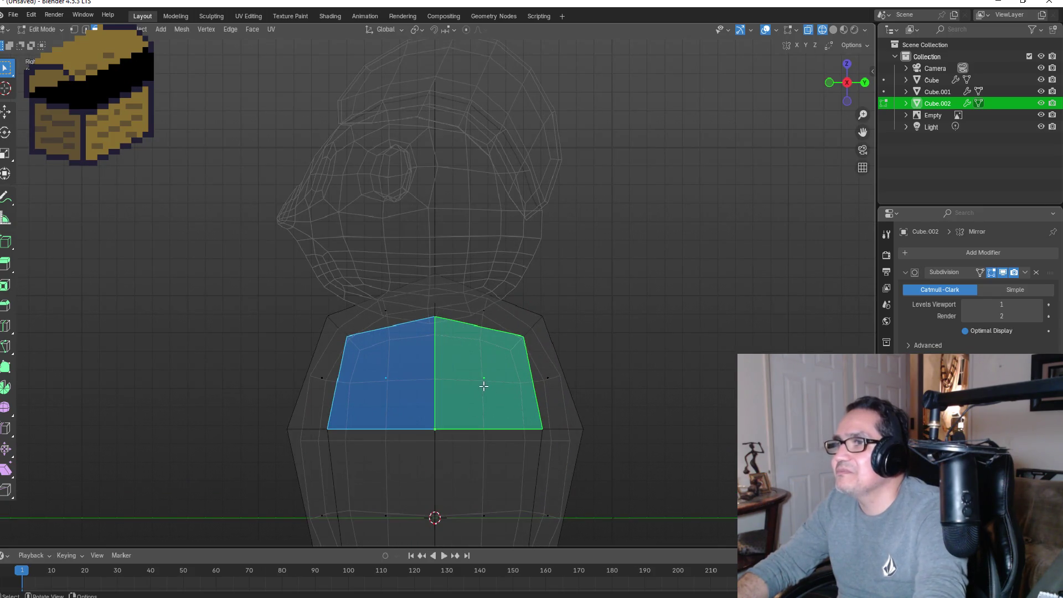
pyautogui.moveTo(537, 273)
pyautogui.keyDown('alt'); pyautogui.mouseDown(button='middle')
pyautogui.moveTo(546, 278)
pyautogui.moveTo(530, 355)
pyautogui.mouseUp(button='middle'); pyautogui.keyUp('alt')
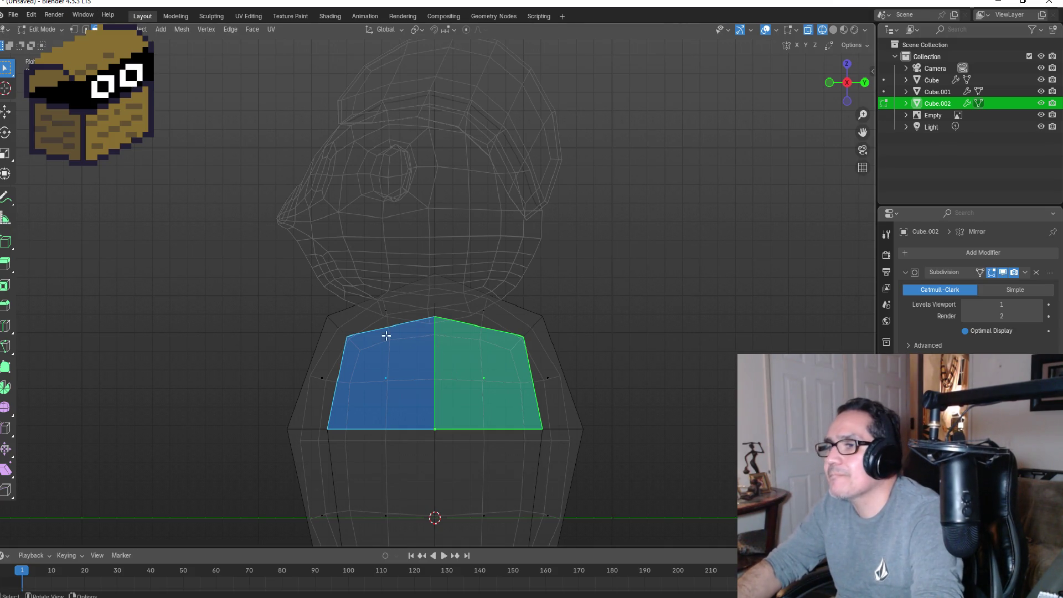
pyautogui.click(398, 369)
pyautogui.keyDown('shift'); pyautogui.click(463, 371); pyautogui.keyUp('shift')
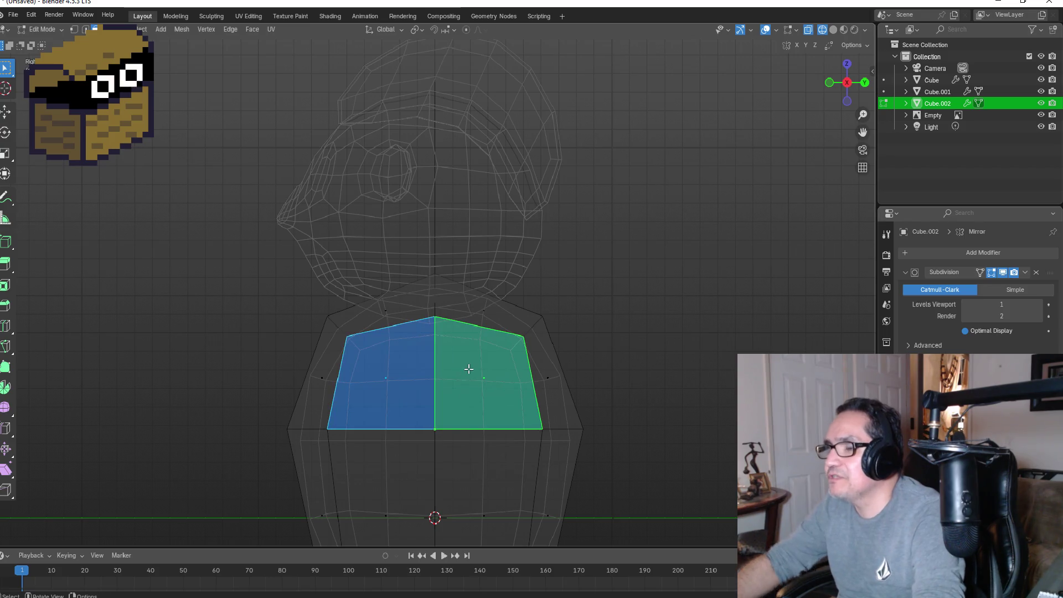
pyautogui.press('m')
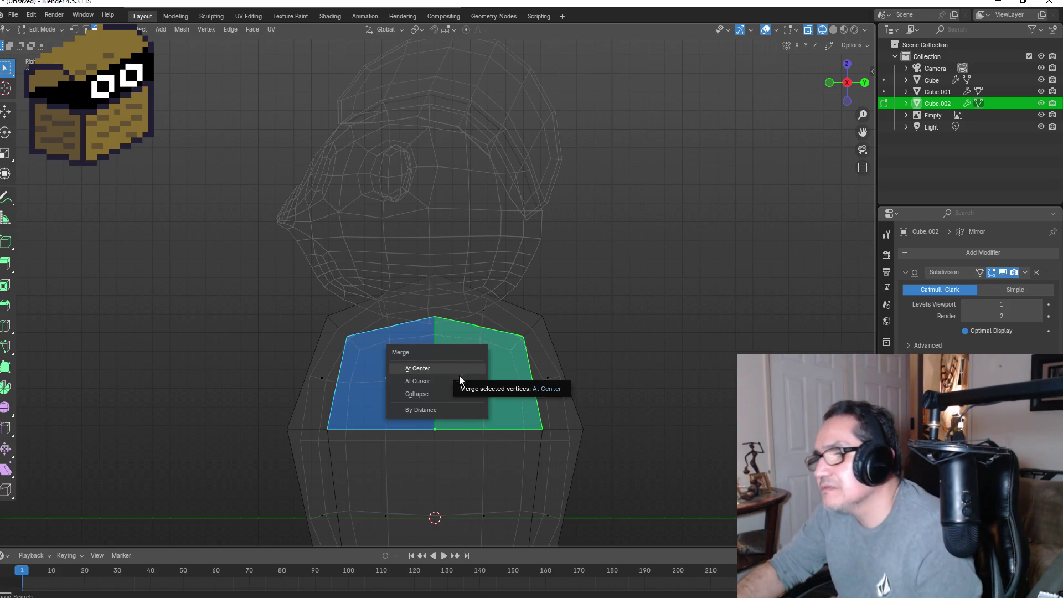
pyautogui.click(443, 410)
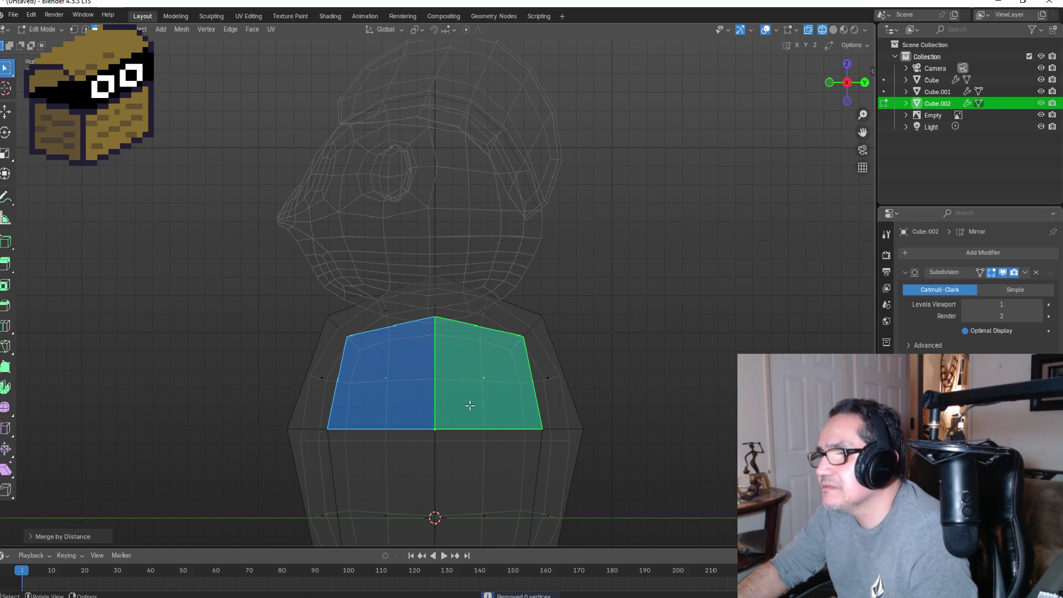
# Step: In edge mode, select the vertical centre chest edge and merge it by distance
pyautogui.click(445, 387)
pyautogui.click(413, 387)
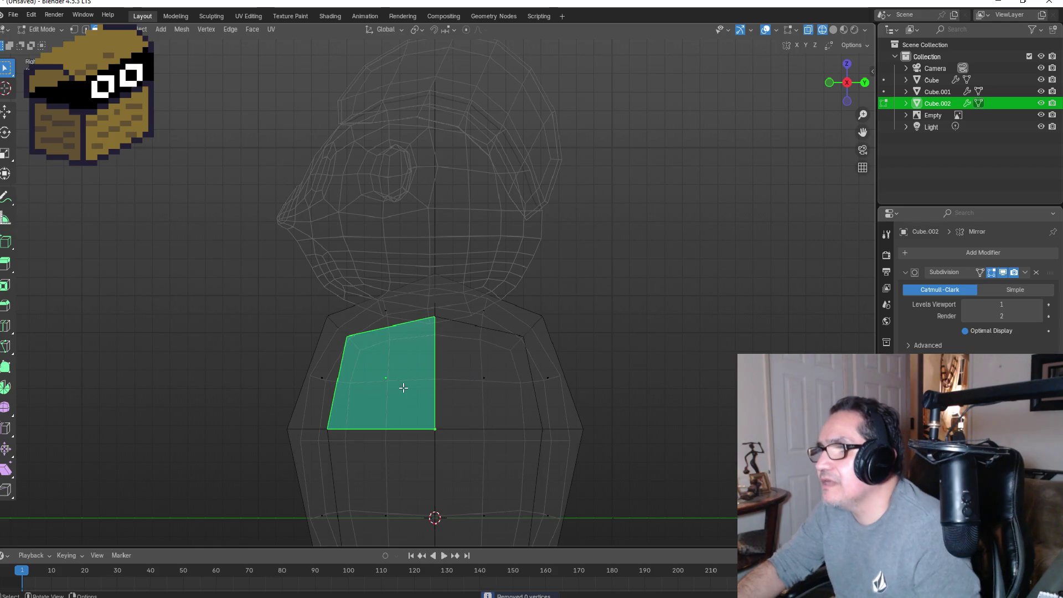
pyautogui.press('2')
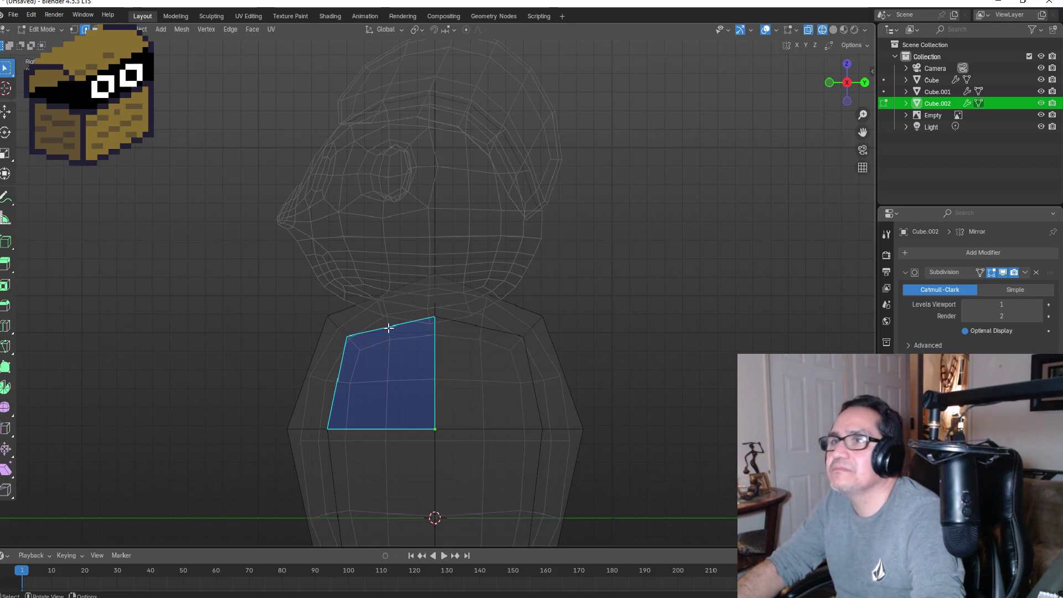
pyautogui.click(434, 362)
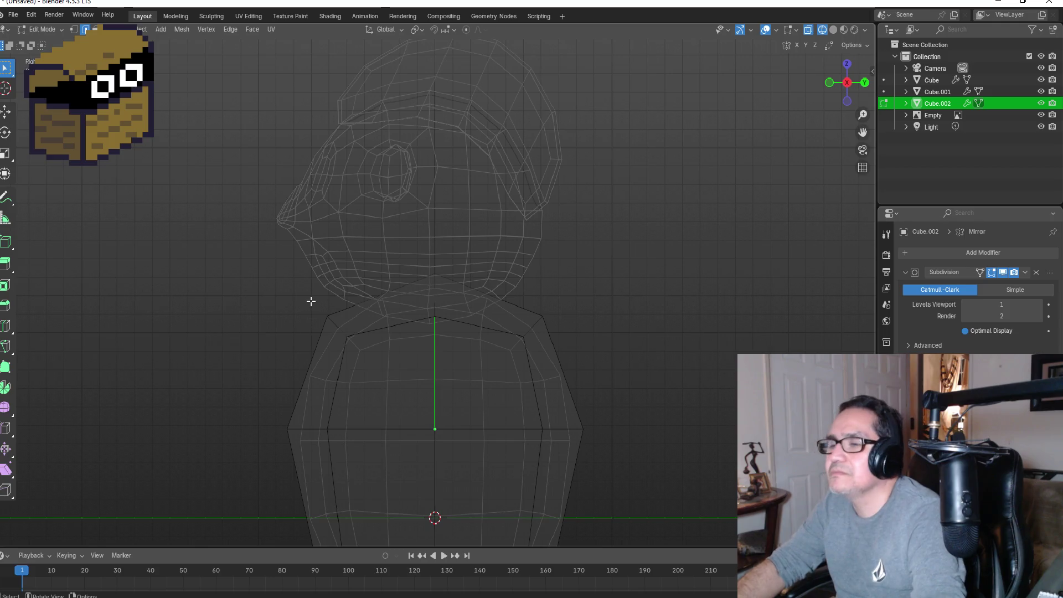
pyautogui.press('m')
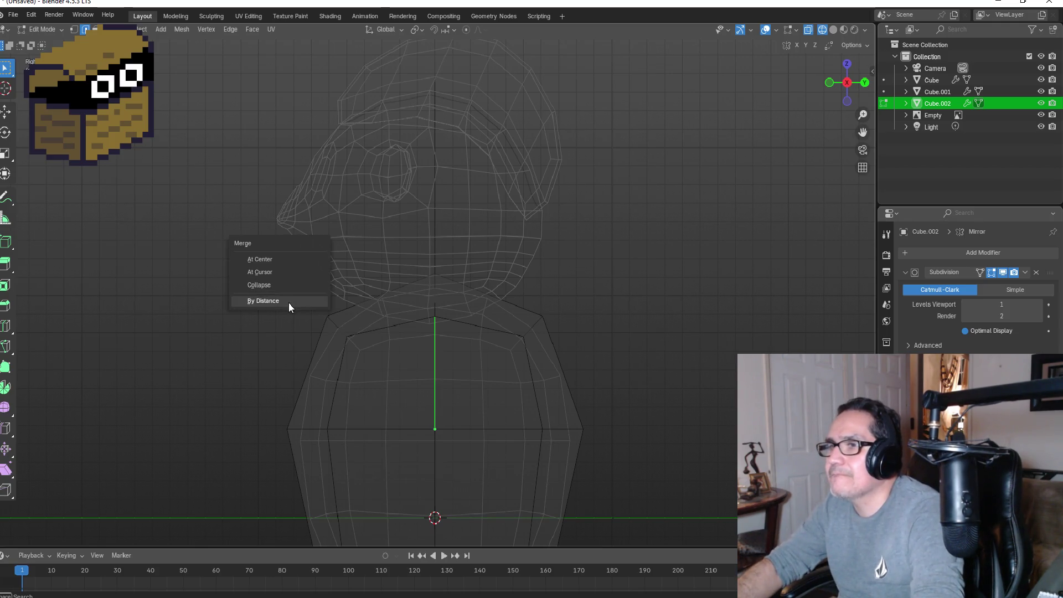
pyautogui.click(289, 304)
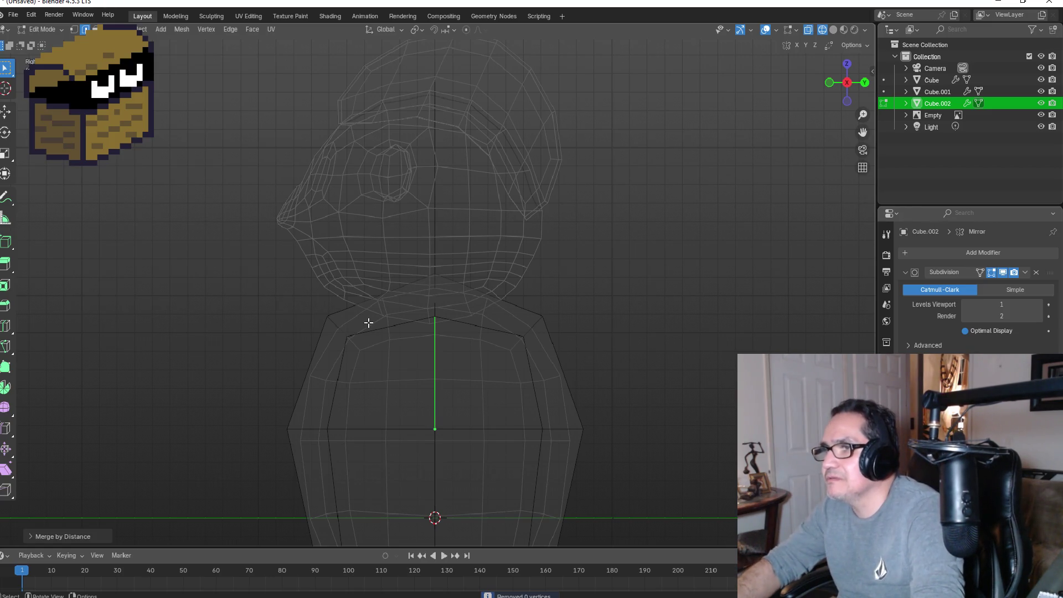
# Step: Select the upper and bottom chest edges, merge by distance, then merge at centre
pyautogui.keyDown('shift'); pyautogui.click(415, 322); pyautogui.keyUp('shift')
pyautogui.keyDown('shift'); pyautogui.click(468, 327); pyautogui.keyUp('shift')
pyautogui.keyDown('shift'); pyautogui.click(390, 430); pyautogui.keyUp('shift')
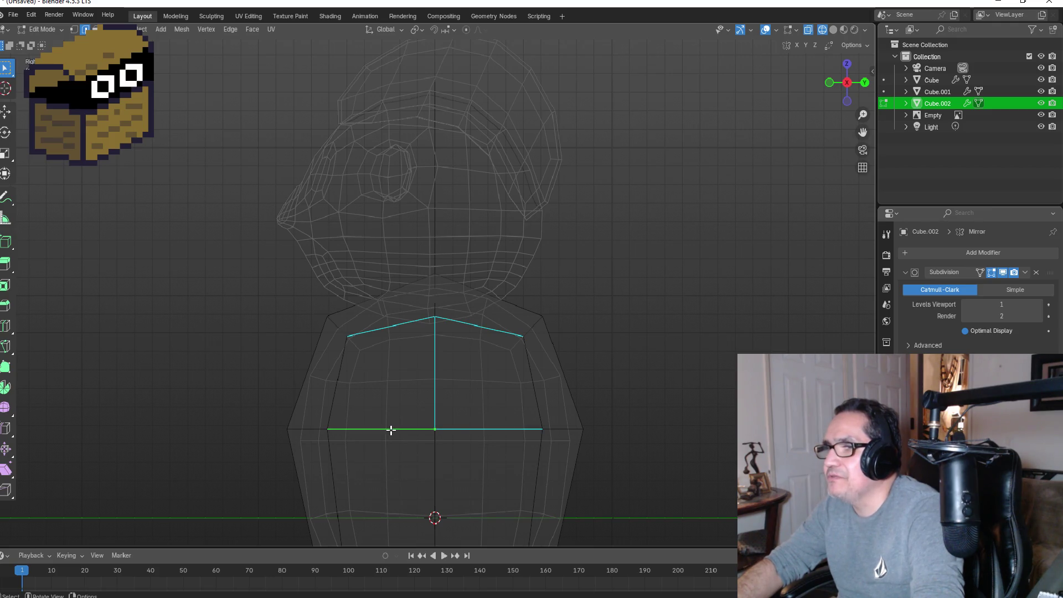
pyautogui.press('m')
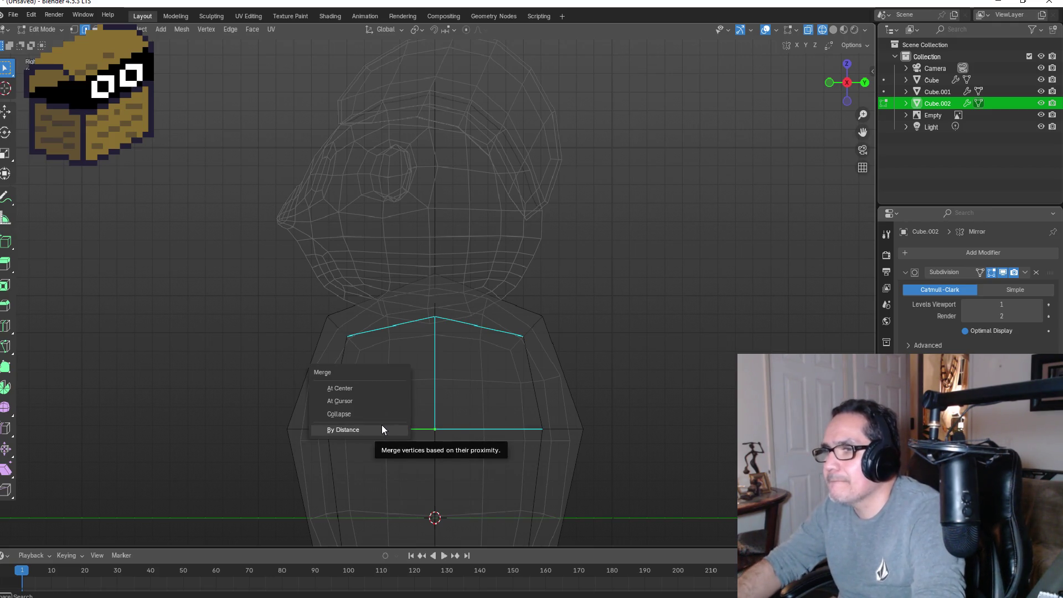
pyautogui.click(381, 425)
pyautogui.press('m')
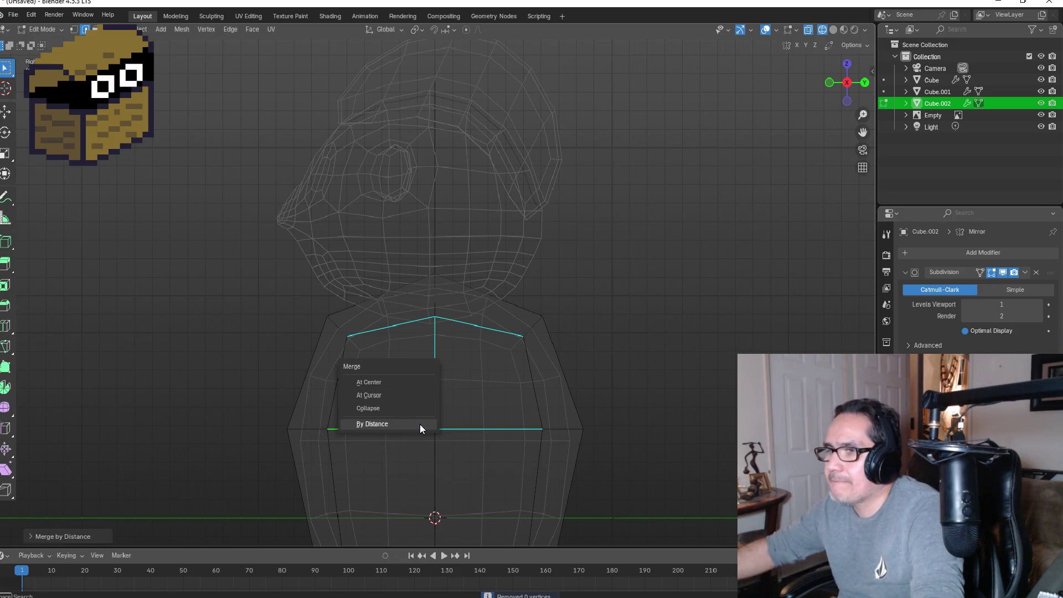
pyautogui.click(377, 384)
pyautogui.moveTo(491, 404)
pyautogui.mouseDown(button='middle')
pyautogui.moveTo(676, 396)
pyautogui.moveTo(467, 389)
pyautogui.moveTo(510, 387)
pyautogui.moveTo(494, 397)
pyautogui.moveTo(488, 384)
pyautogui.moveTo(436, 375)
pyautogui.mouseUp(button='middle')
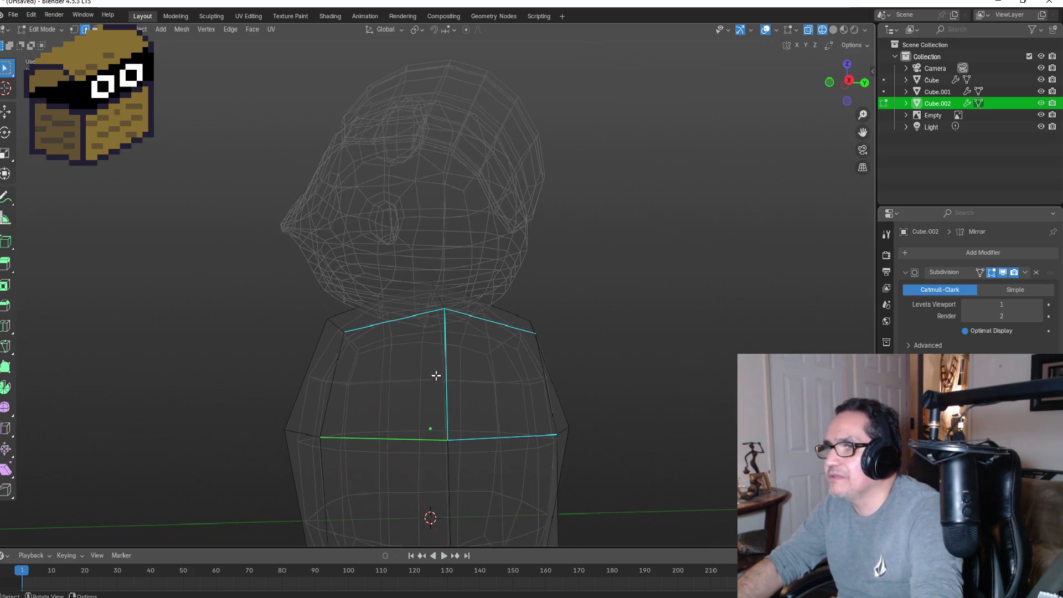
# Step: Merge the centre chest edge at centre, then select the triangular shoulder face
pyautogui.click(445, 372)
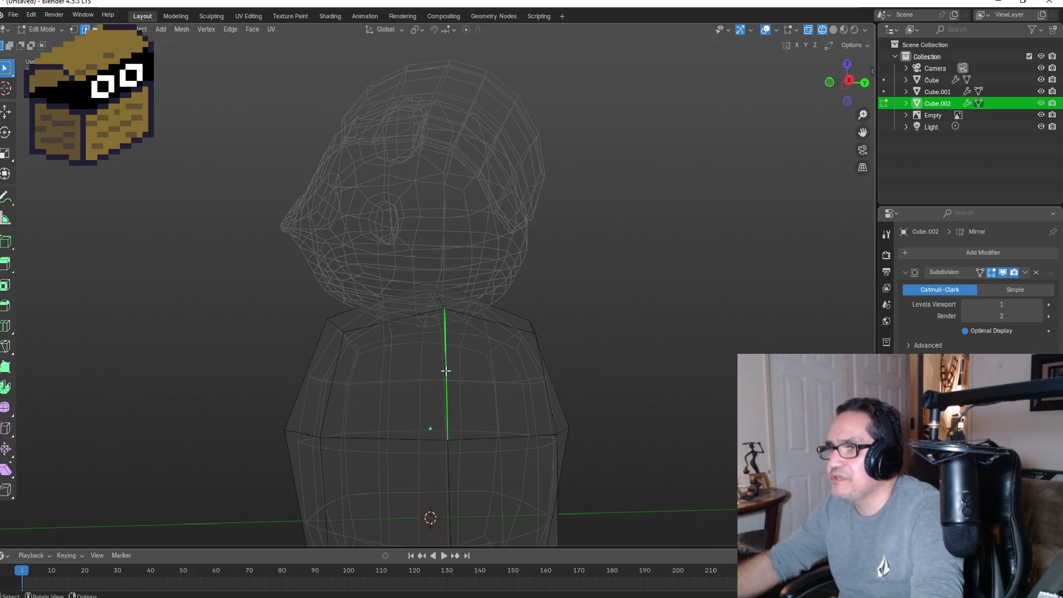
pyautogui.press('m')
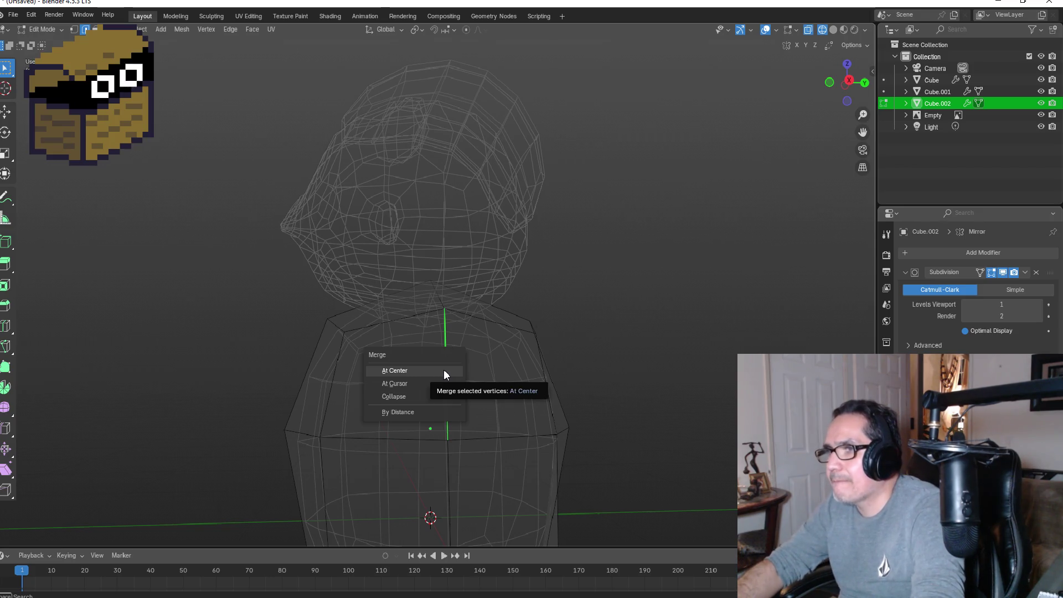
pyautogui.click(444, 372)
pyautogui.moveTo(517, 387)
pyautogui.mouseDown(button='middle')
pyautogui.moveTo(415, 385)
pyautogui.moveTo(609, 380)
pyautogui.moveTo(652, 391)
pyautogui.moveTo(466, 406)
pyautogui.mouseUp(button='middle')
pyautogui.click(444, 382)
pyautogui.click(434, 397)
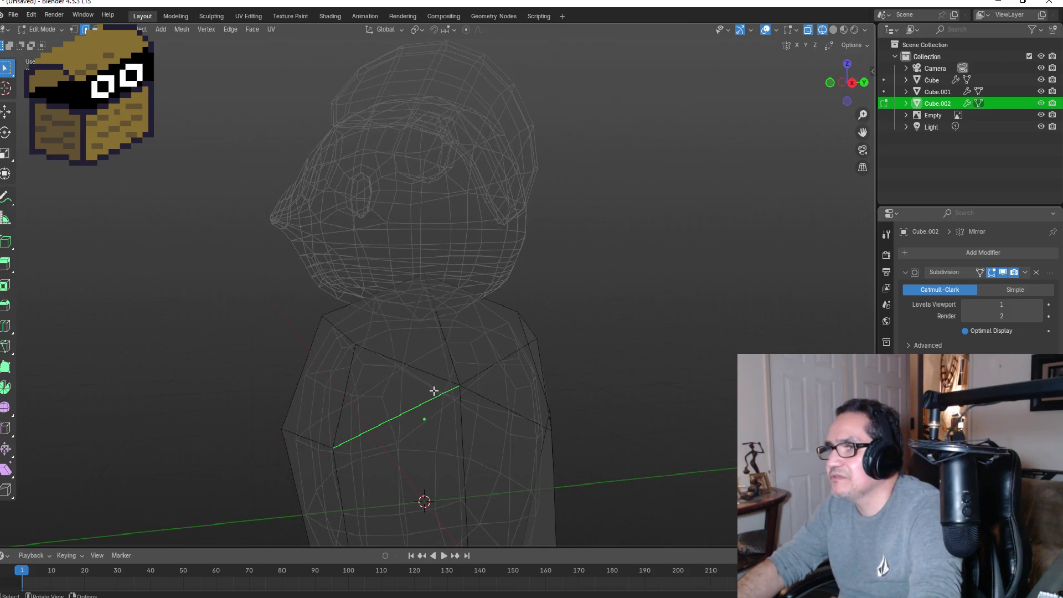
pyautogui.press('3')
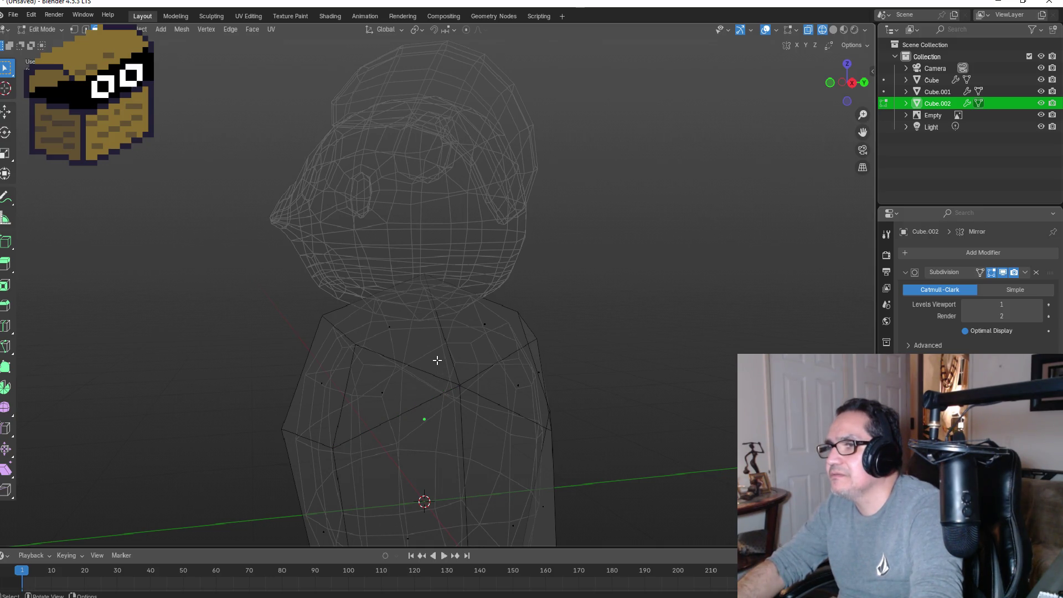
pyautogui.moveTo(520, 362)
pyautogui.mouseDown(button='middle')
pyautogui.moveTo(517, 327)
pyautogui.moveTo(472, 375)
pyautogui.moveTo(567, 391)
pyautogui.moveTo(505, 393)
pyautogui.mouseUp(button='middle')
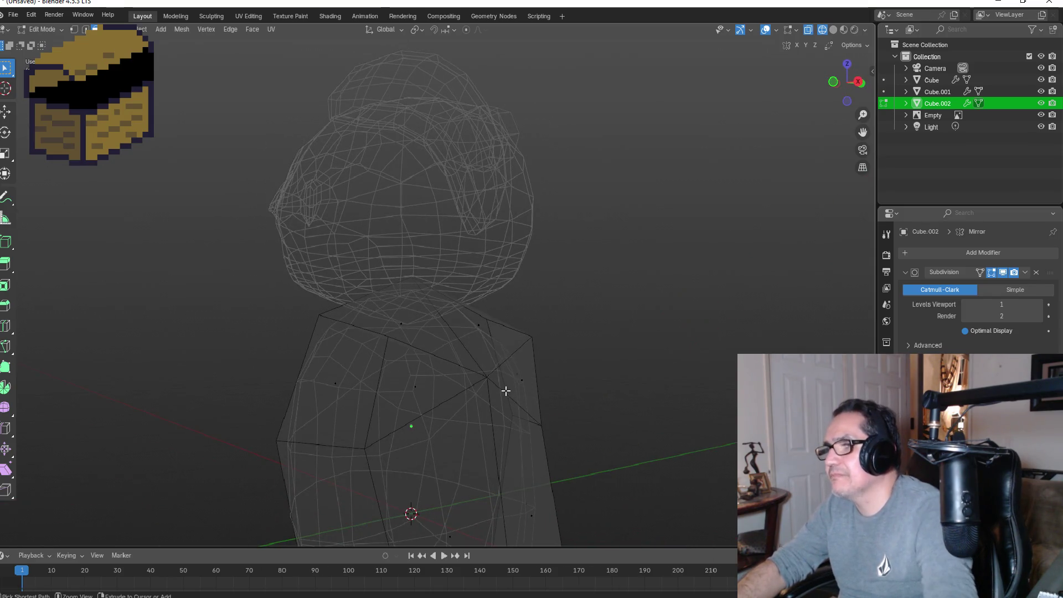
pyautogui.click(498, 387)
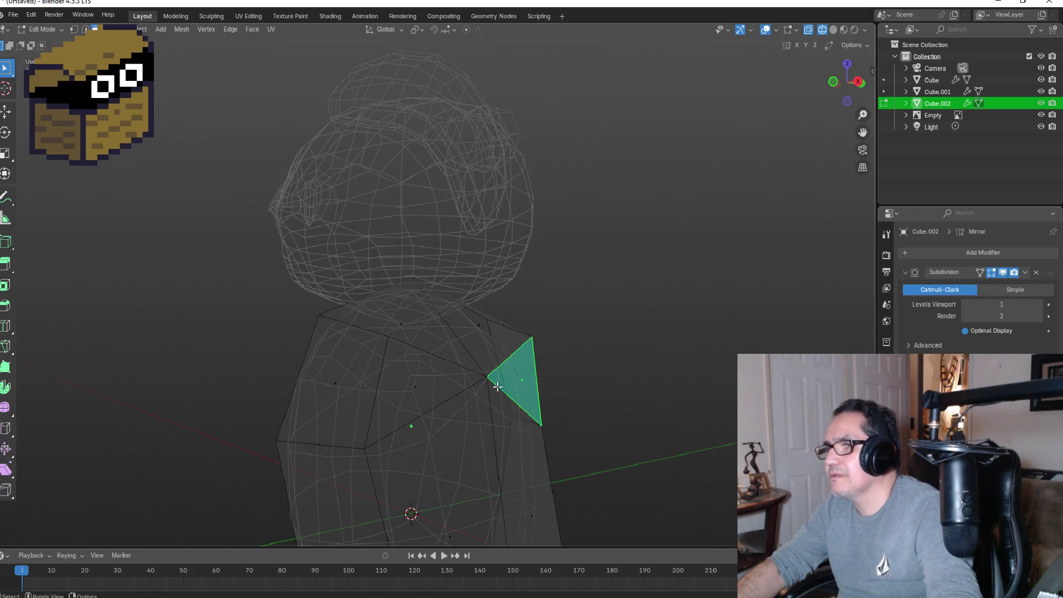
# Step: Undo the merges to restore the original chest seam and select the left chest face
pyautogui.hotkey('ctrl', 'z')
pyautogui.hotkey('ctrl', 'shift', 'z')
pyautogui.hotkey('ctrl', 'z')
pyautogui.hotkey('ctrl', 'z')
pyautogui.hotkey('ctrl', 'z')
pyautogui.hotkey('ctrl', 'z')
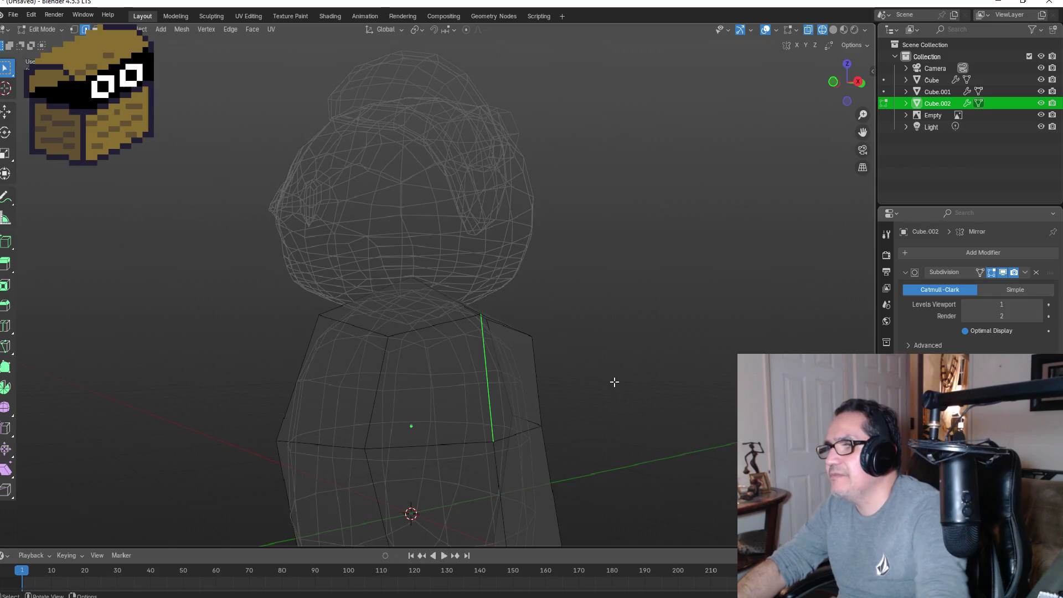
pyautogui.press('KP_3')
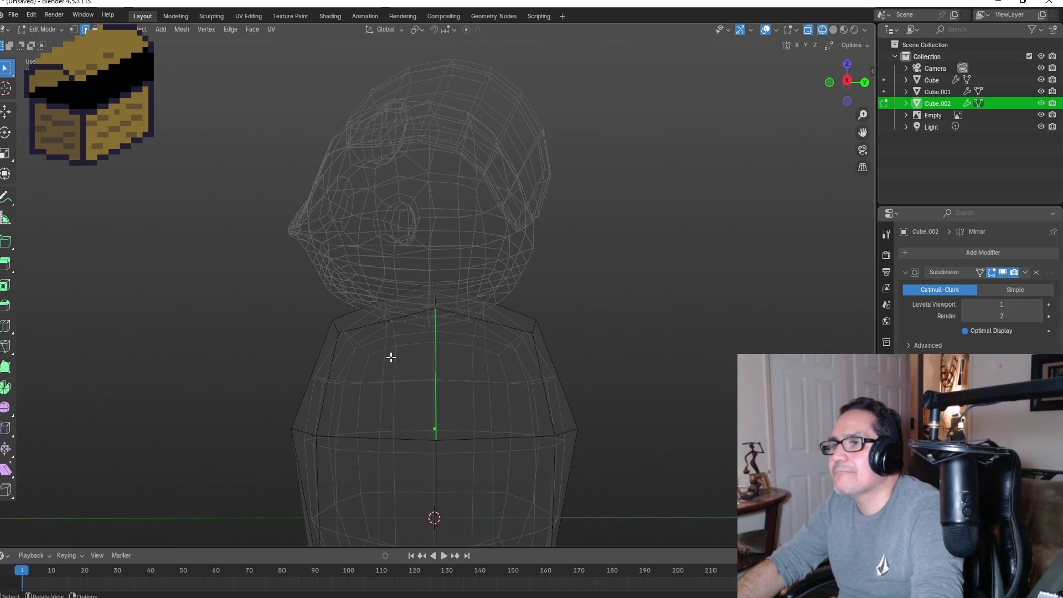
pyautogui.hotkey('ctrl', 'z')
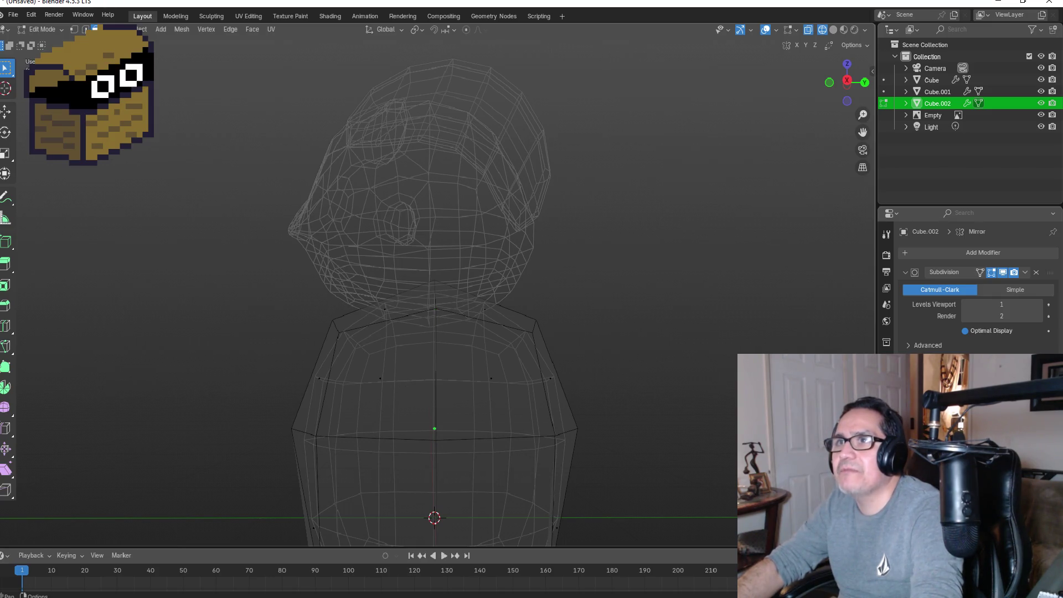
pyautogui.click(406, 375)
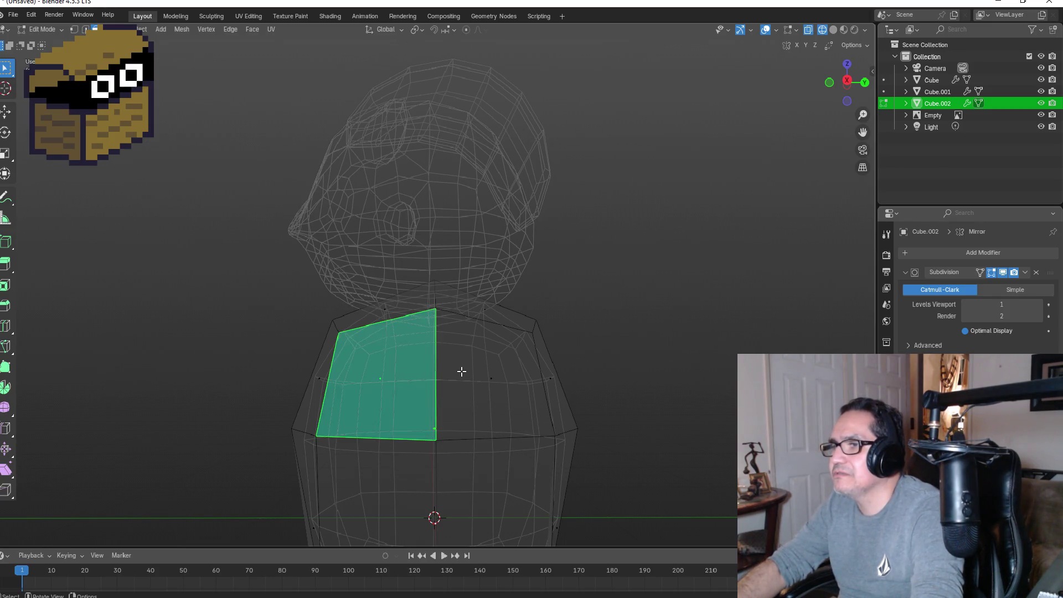
# Step: Inset the left and right upper chest faces
pyautogui.keyDown('shift'); pyautogui.click(465, 373); pyautogui.keyUp('shift')
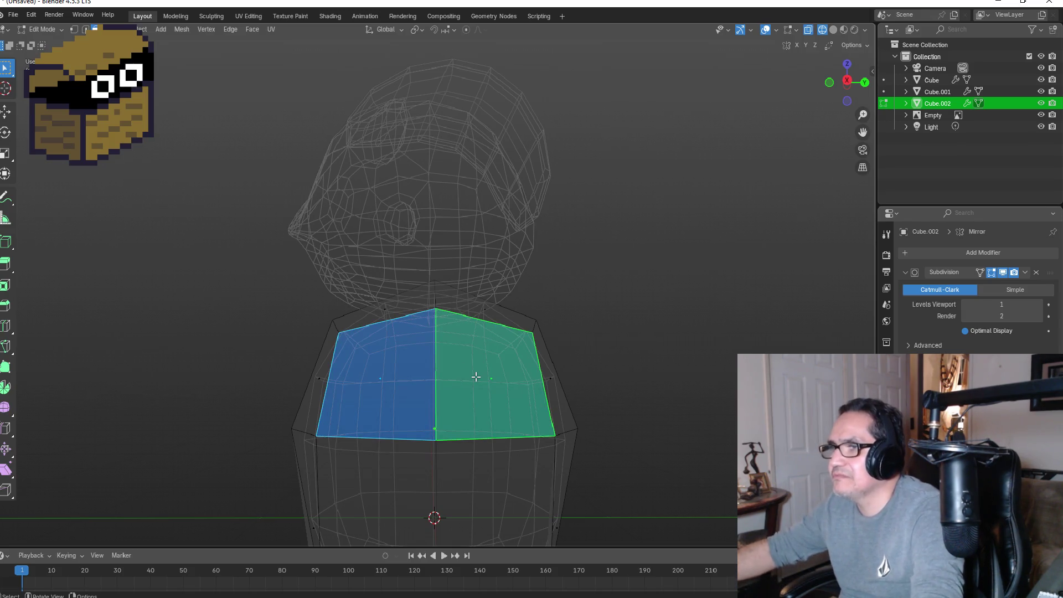
pyautogui.press('i')
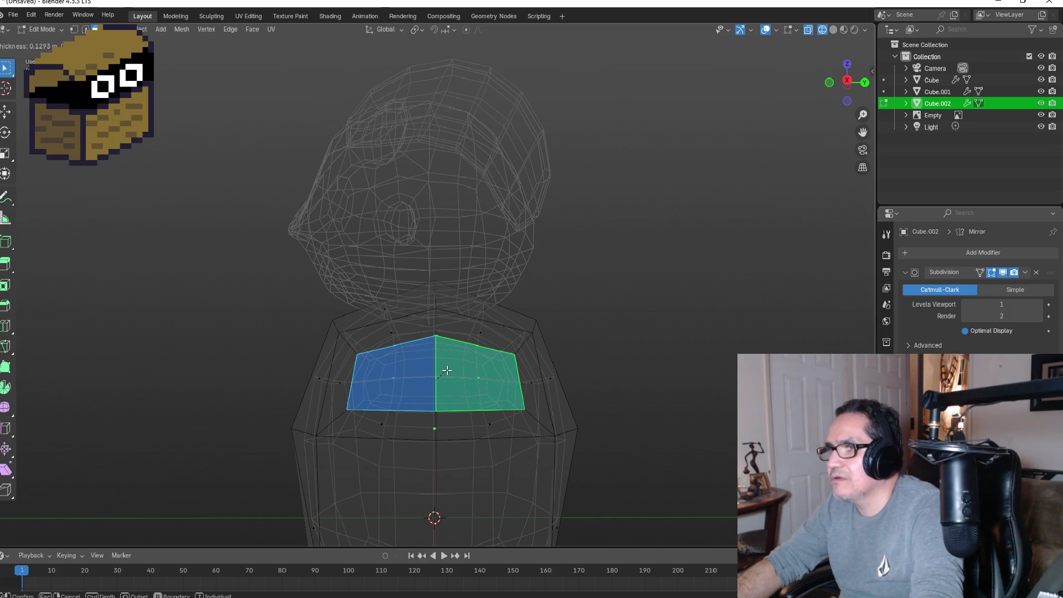
pyautogui.click(444, 370)
# Step: Extrude the body's side face outward to form an arm stub
pyautogui.moveTo(579, 394)
pyautogui.keyDown('alt'); pyautogui.mouseDown(button='middle')
pyautogui.moveTo(725, 394)
pyautogui.moveTo(652, 408)
pyautogui.mouseUp(button='middle'); pyautogui.keyUp('alt')
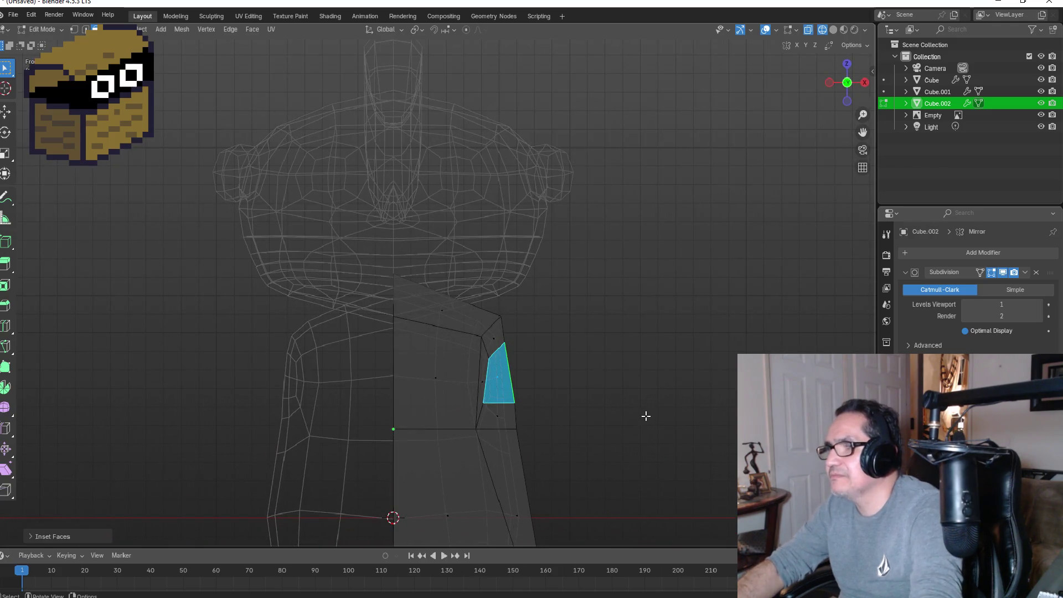
pyautogui.press('e')
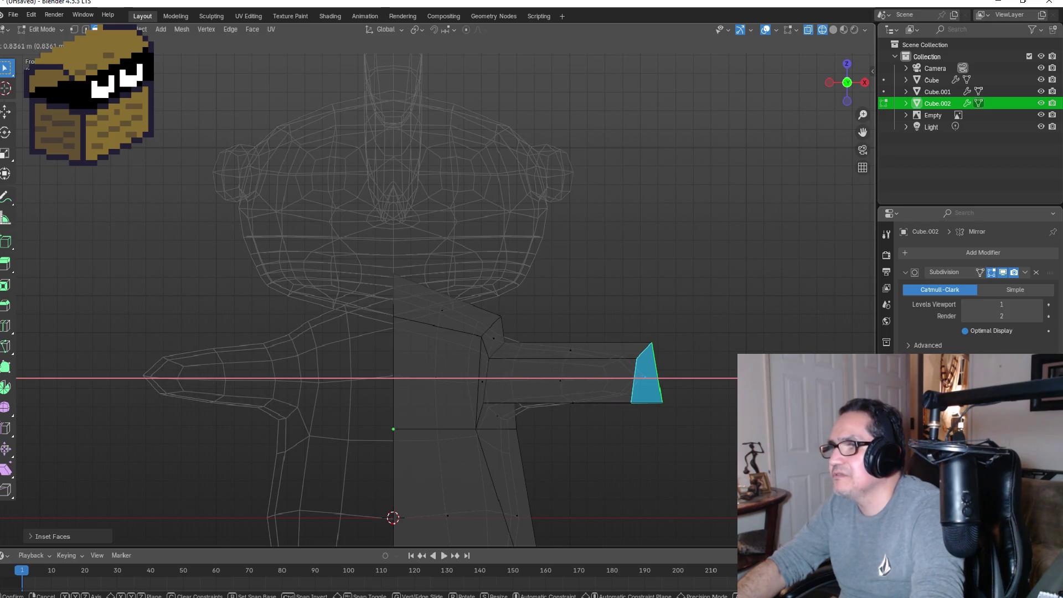
pyautogui.press('Return')
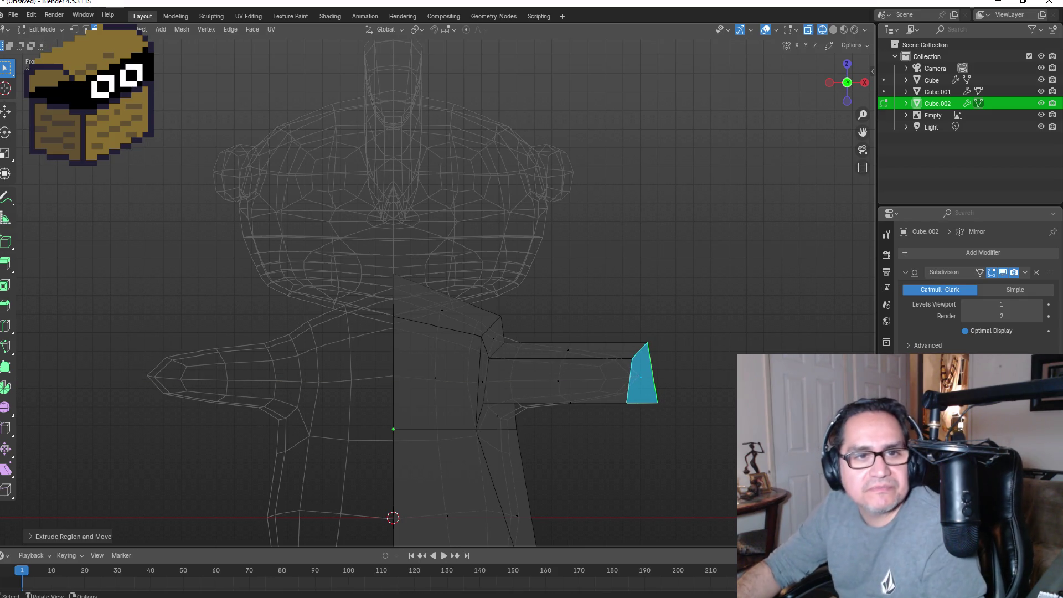
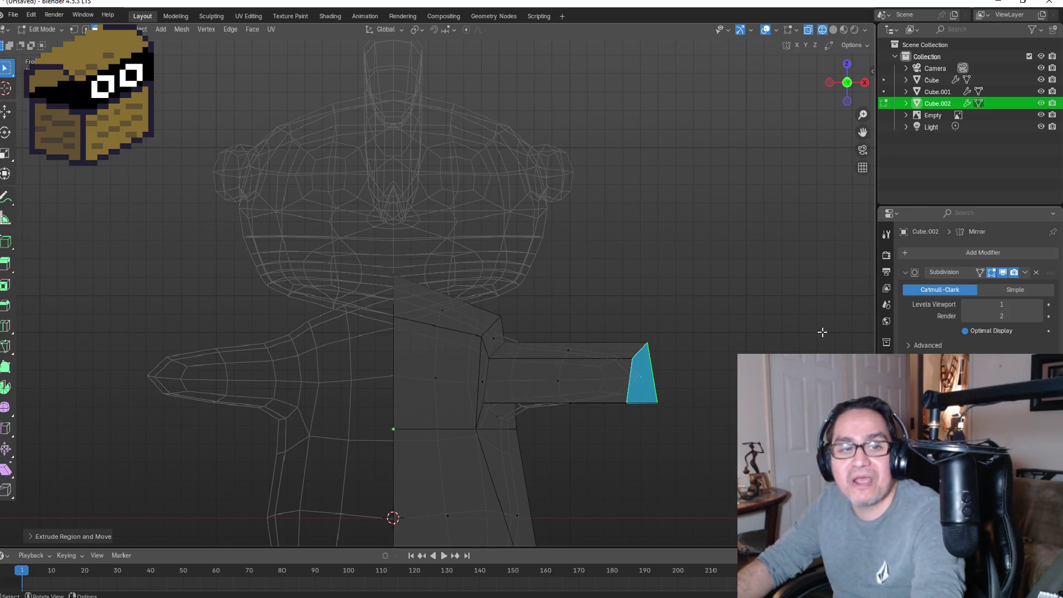
# Step: In vertex mode, lower the selected top shoulder vertices straight down along Z
pyautogui.scroll(2, 552, 384)
pyautogui.moveTo(612, 380)
pyautogui.mouseDown(button='middle')
pyautogui.moveTo(640, 371)
pyautogui.moveTo(580, 365)
pyautogui.moveTo(604, 383)
pyautogui.mouseUp(button='middle')
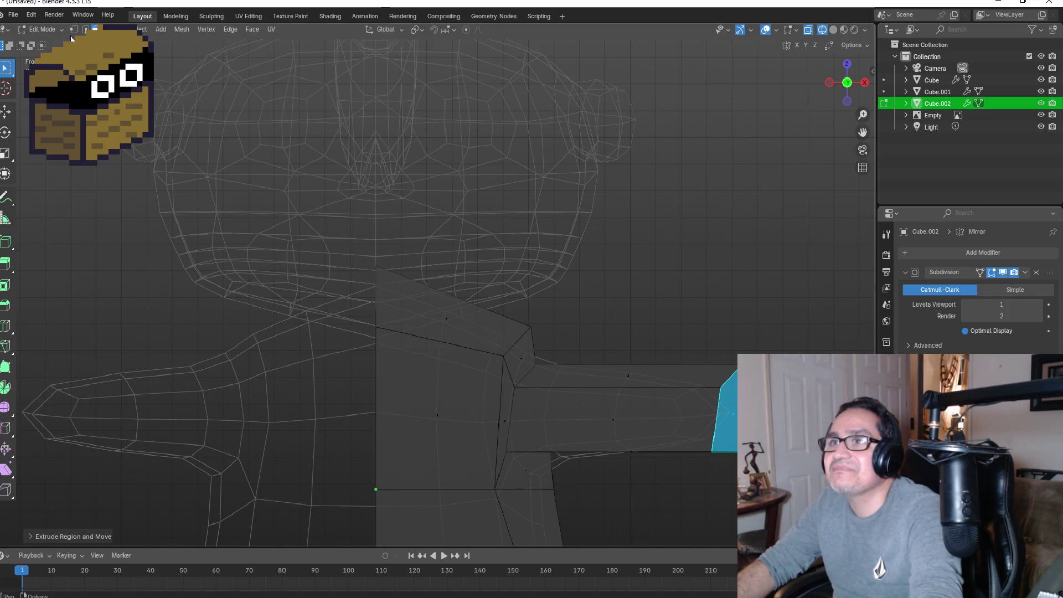
pyautogui.press('1')
pyautogui.scroll(1, 549, 378)
pyautogui.press('g')
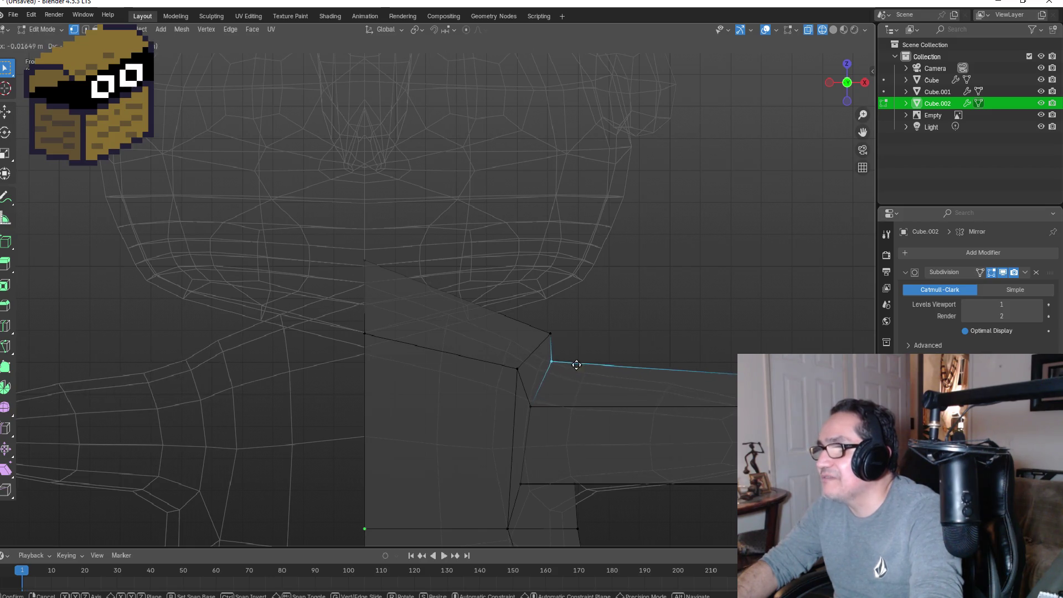
pyautogui.press('z')
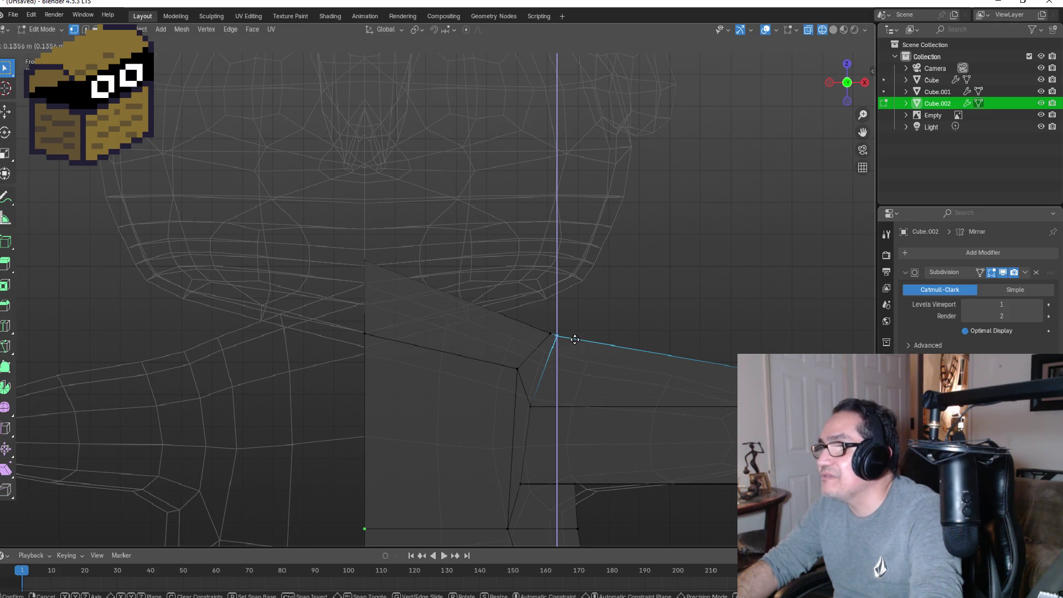
pyautogui.click(576, 341)
# Step: Undo the last drop, select the arm's lower join vertex, and switch snapping on
pyautogui.moveTo(607, 335)
pyautogui.mouseDown(button='middle')
pyautogui.moveTo(605, 323)
pyautogui.moveTo(501, 320)
pyautogui.moveTo(611, 327)
pyautogui.mouseUp(button='middle')
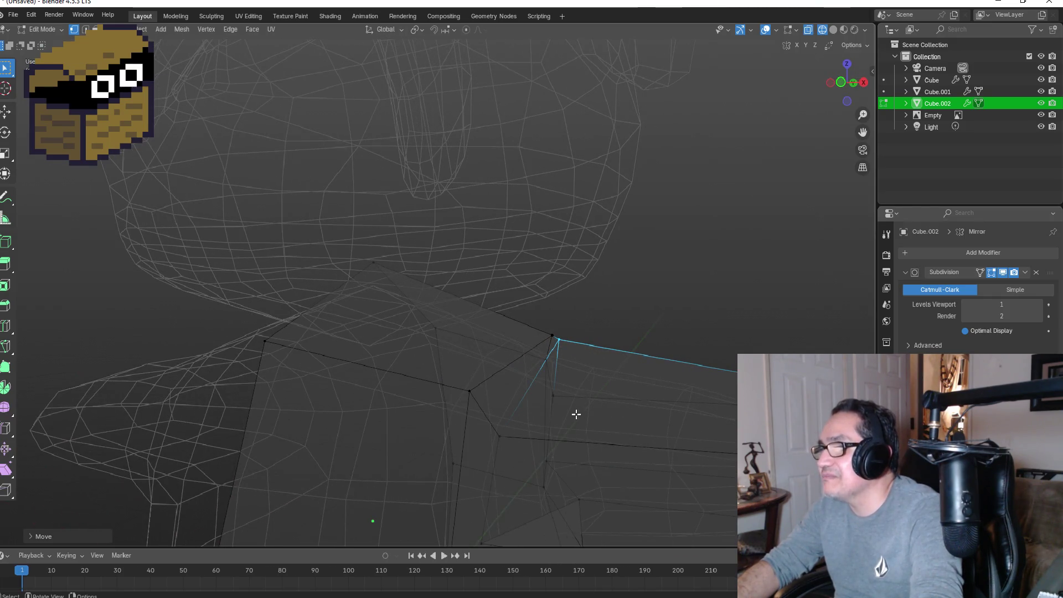
pyautogui.hotkey('ctrl', 'z')
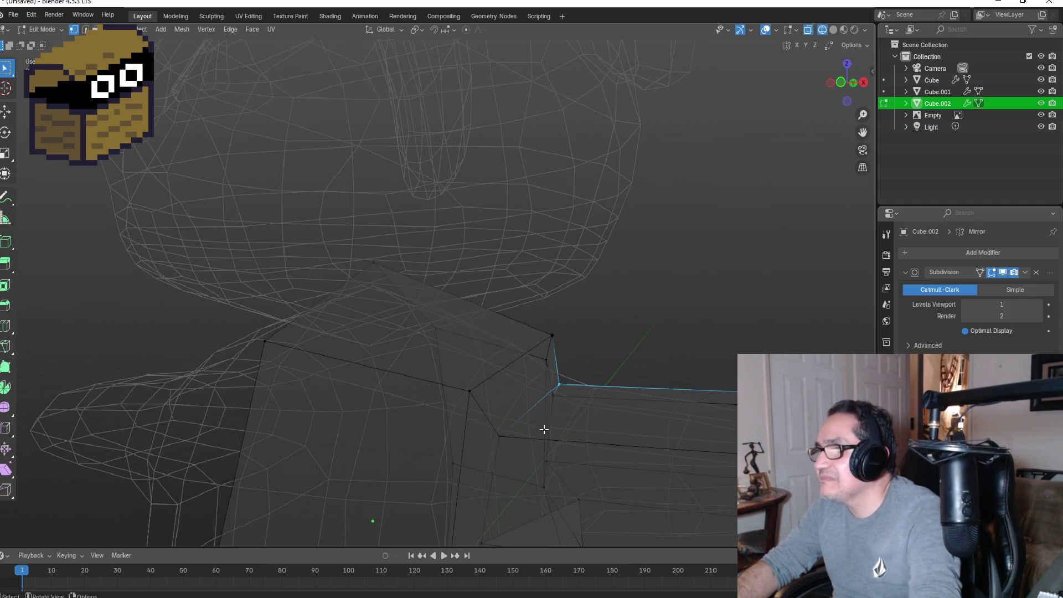
pyautogui.click(501, 432)
pyautogui.press('g')
pyautogui.press('Escape')
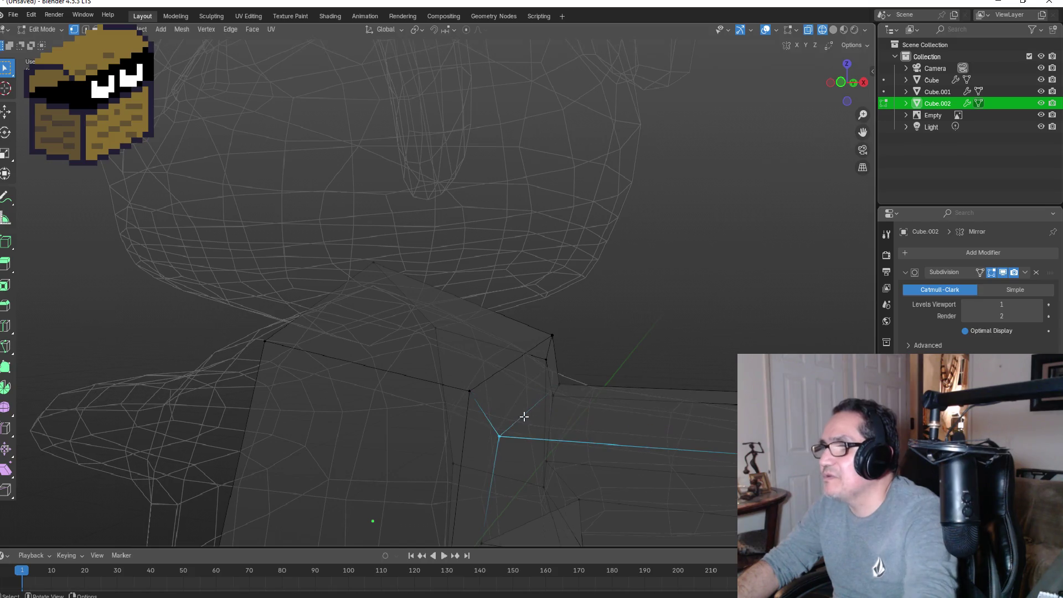
pyautogui.click(435, 31)
pyautogui.click(446, 30)
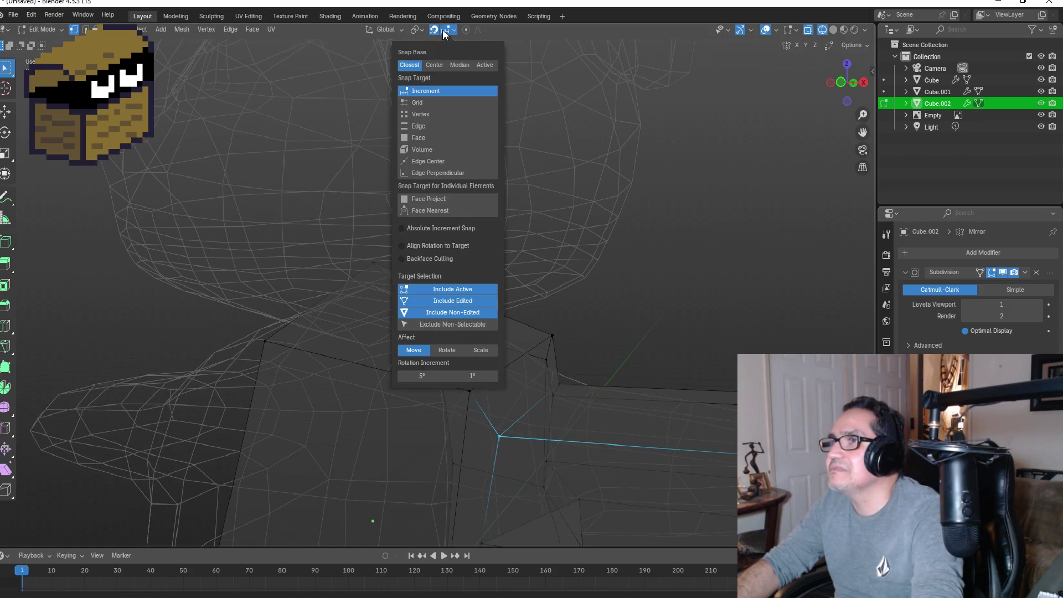
# Step: Set snapping to Vertex and snap a shoulder vertex onto its neighbour
pyautogui.click(433, 114)
pyautogui.press('g')
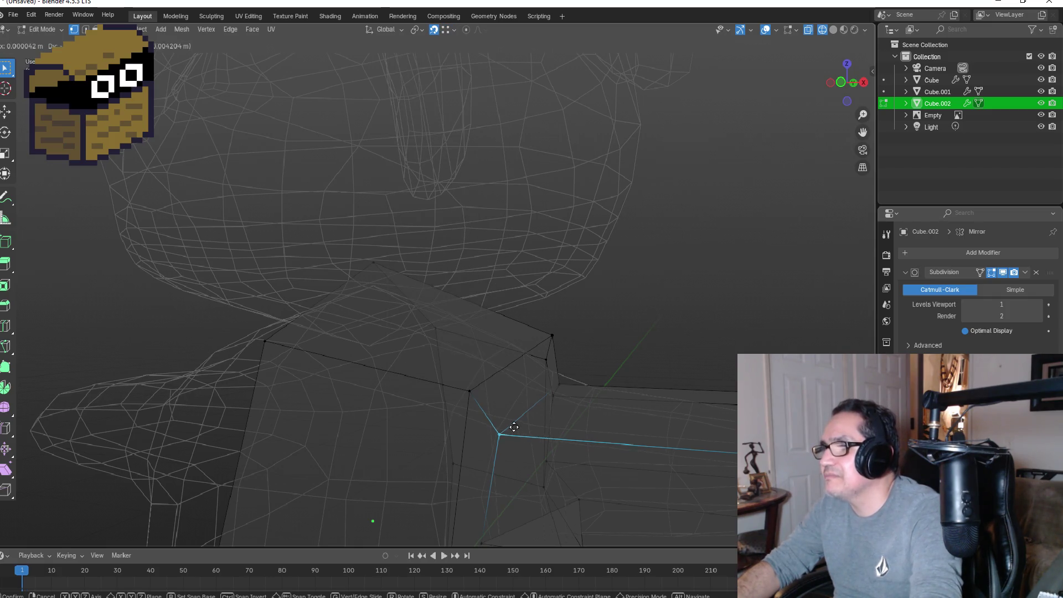
pyautogui.click(484, 383)
pyautogui.moveTo(626, 378); pyautogui.dragTo(493, 392, button='middle')
pyautogui.press('g')
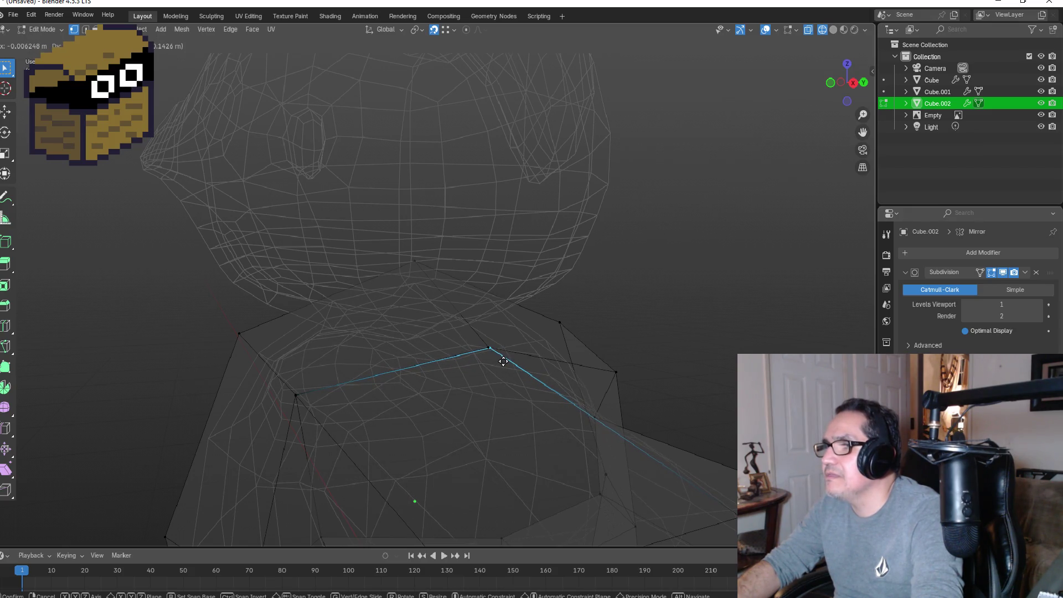
pyautogui.rightClick(513, 363)
# Step: In front view, lower the top shoulder vertex along Z
pyautogui.press('KP_1')
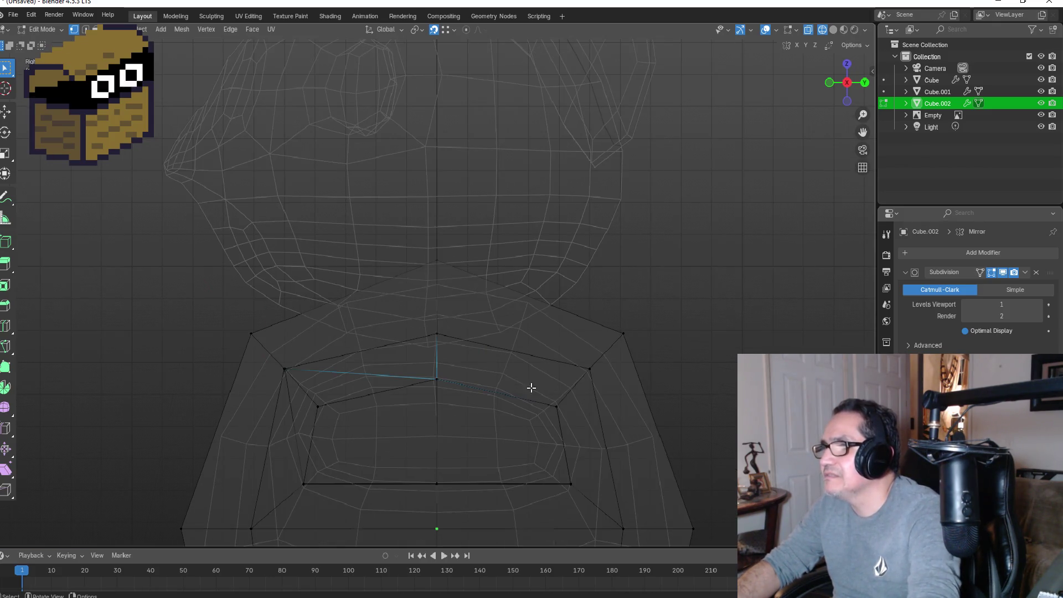
pyautogui.scroll(3, 527, 386)
pyautogui.press('g')
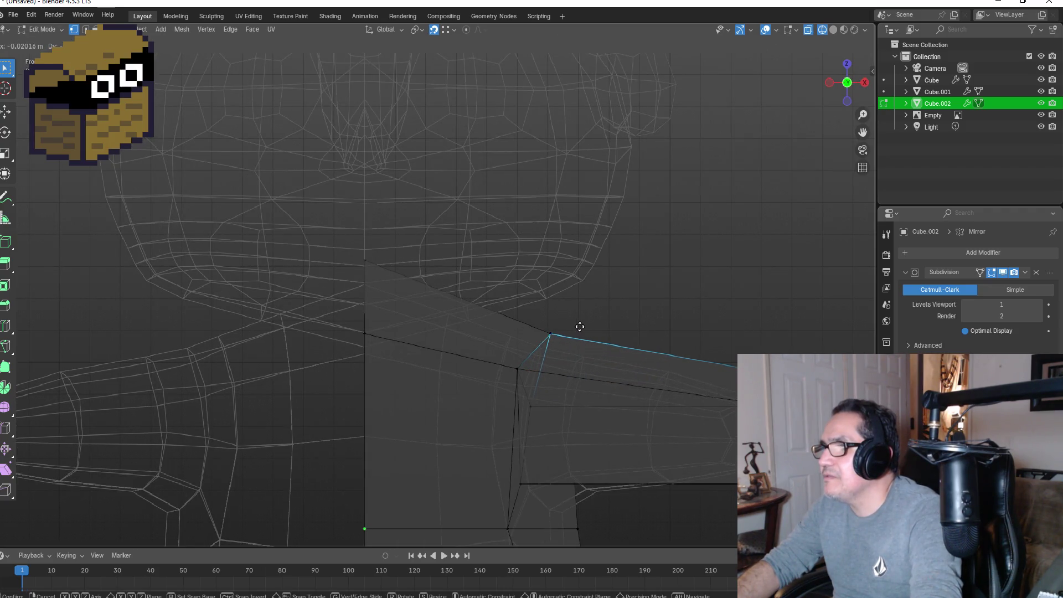
pyautogui.press('z')
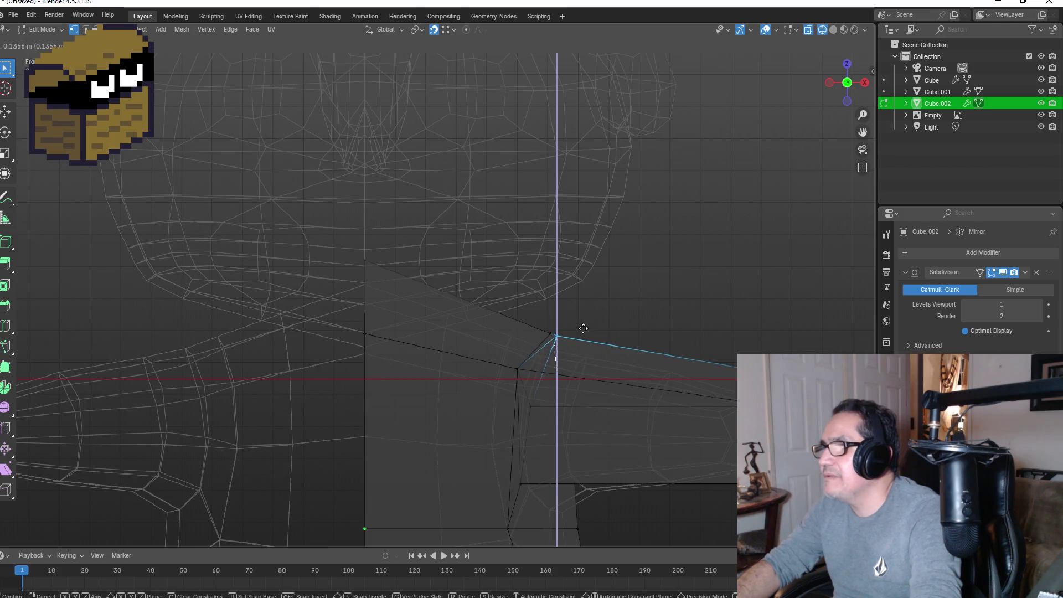
pyautogui.click(577, 335)
# Step: Snap two more shoulder vertices onto their neighbours and return to the front view
pyautogui.moveTo(603, 337)
pyautogui.mouseDown(button='middle')
pyautogui.moveTo(618, 335)
pyautogui.moveTo(565, 376)
pyautogui.moveTo(643, 346)
pyautogui.moveTo(529, 323)
pyautogui.moveTo(530, 387)
pyautogui.moveTo(505, 360)
pyautogui.moveTo(478, 387)
pyautogui.mouseUp(button='middle')
pyautogui.press('g')
pyautogui.click(551, 370)
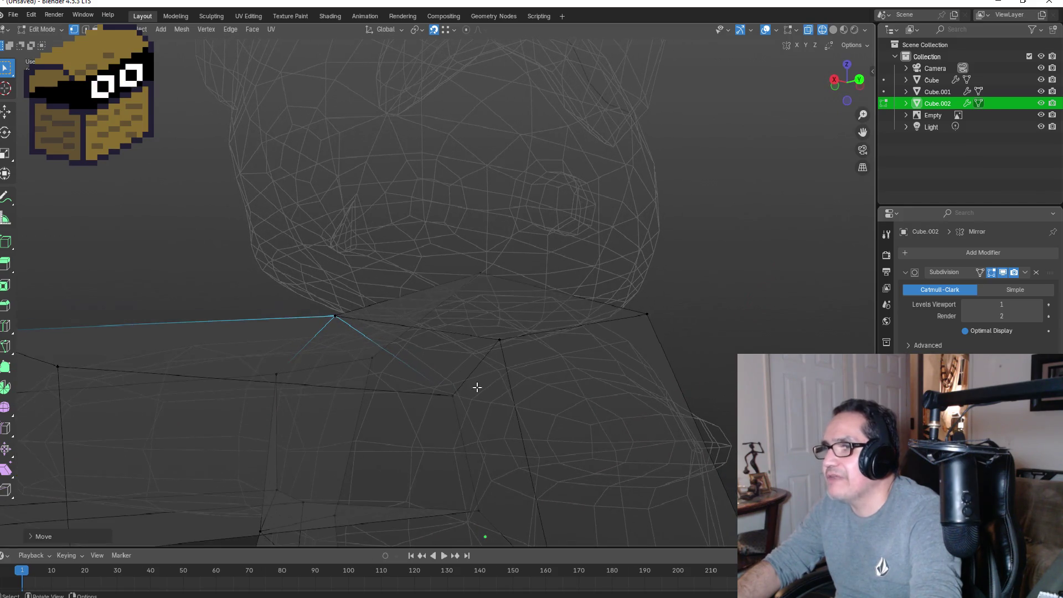
pyautogui.press('g')
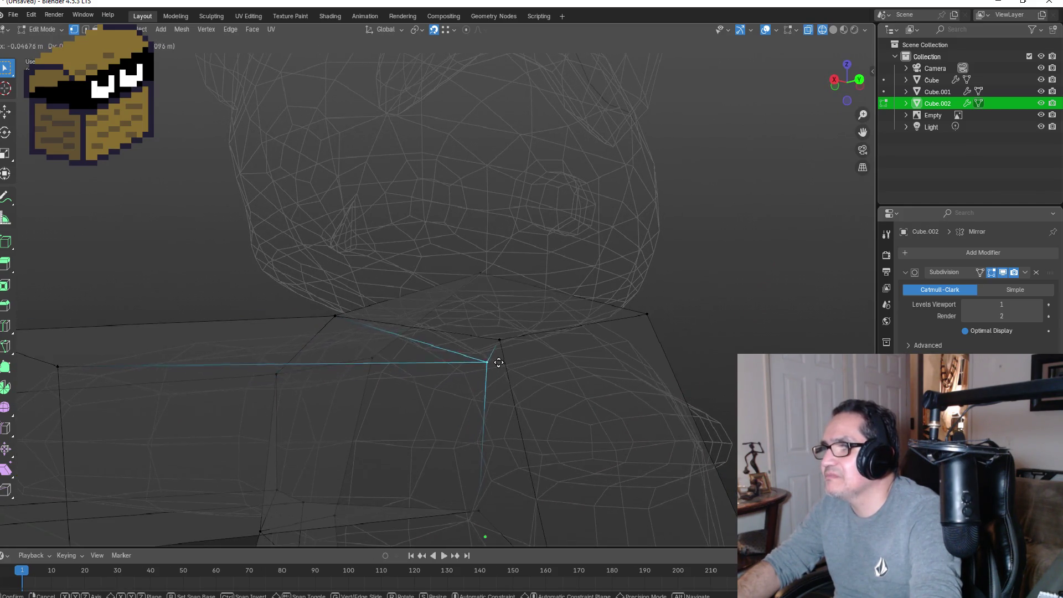
pyautogui.click(503, 352)
pyautogui.press('KP_1')
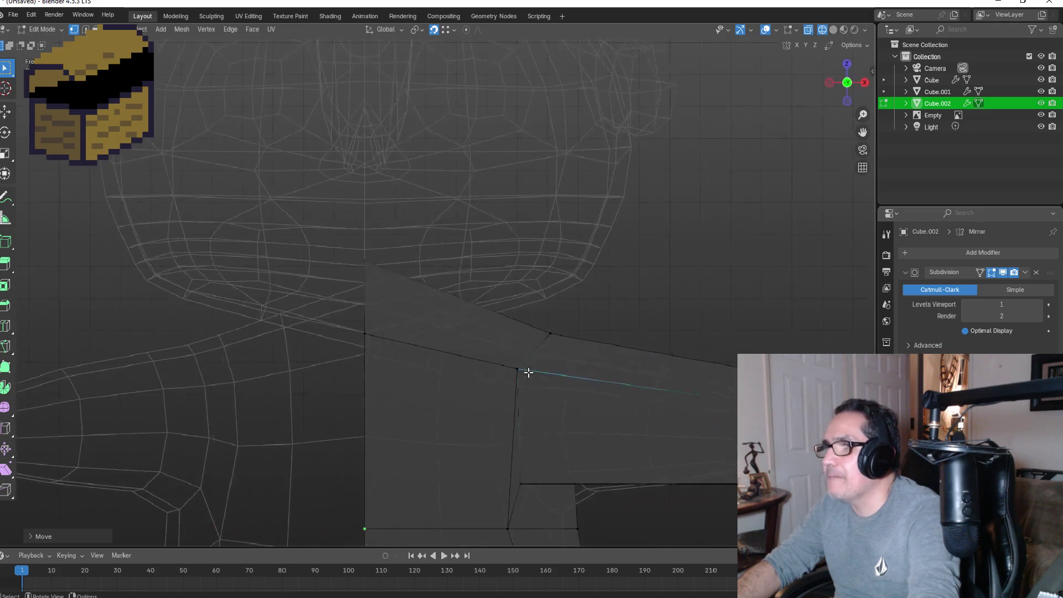
pyautogui.scroll(-8, 521, 382)
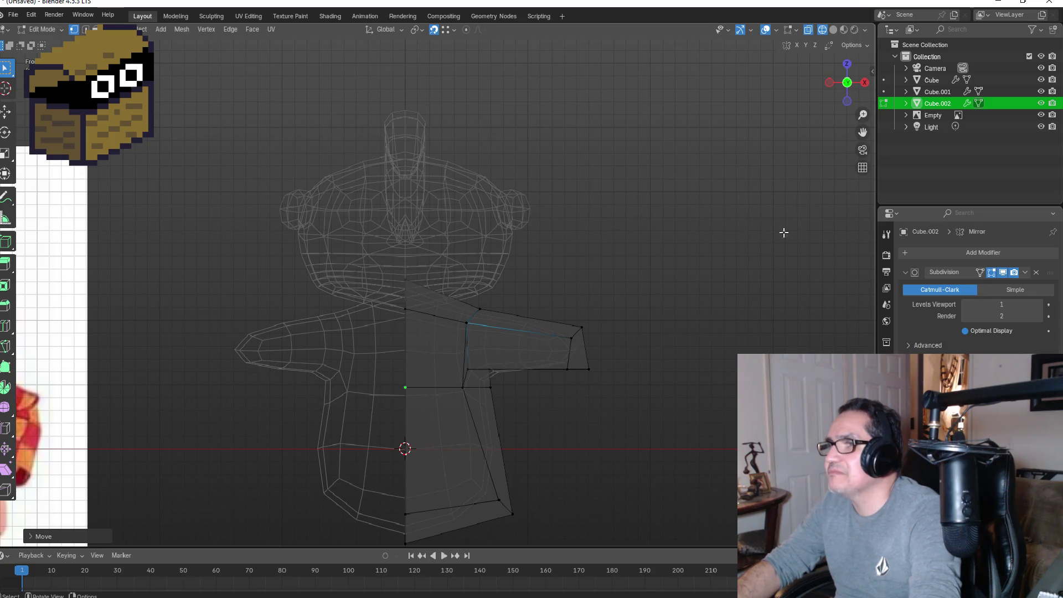
# Step: Switch to Material Preview shading and zoom out to show the character beside the reference image
pyautogui.click(844, 29)
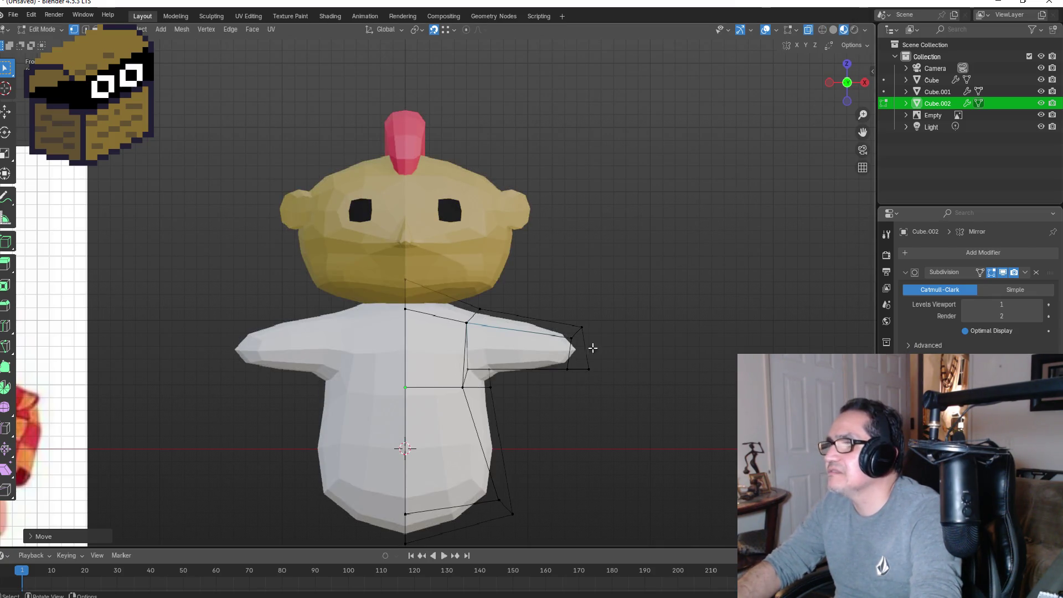
pyautogui.scroll(-2, 609, 339)
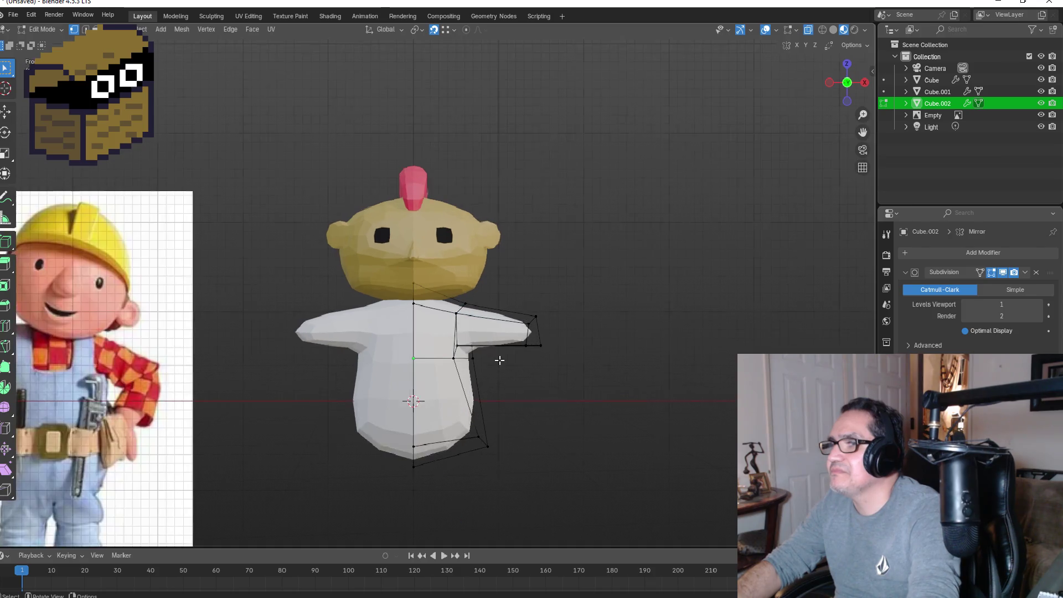
pyautogui.scroll(-2, 503, 377)
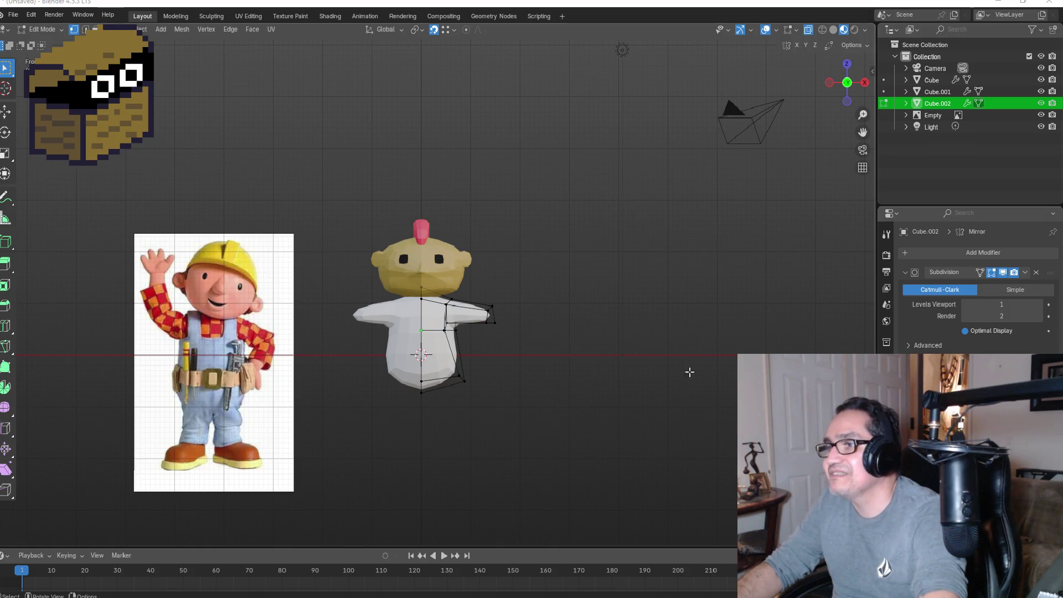
pyautogui.scroll(5, 582, 349)
# Step: Select the shoulder vertices along the arm top and merge them At Center
pyautogui.moveTo(629, 349)
pyautogui.mouseDown(button='middle')
pyautogui.moveTo(649, 337)
pyautogui.moveTo(517, 362)
pyautogui.moveTo(677, 339)
pyautogui.moveTo(607, 351)
pyautogui.moveTo(622, 394)
pyautogui.mouseUp(button='middle')
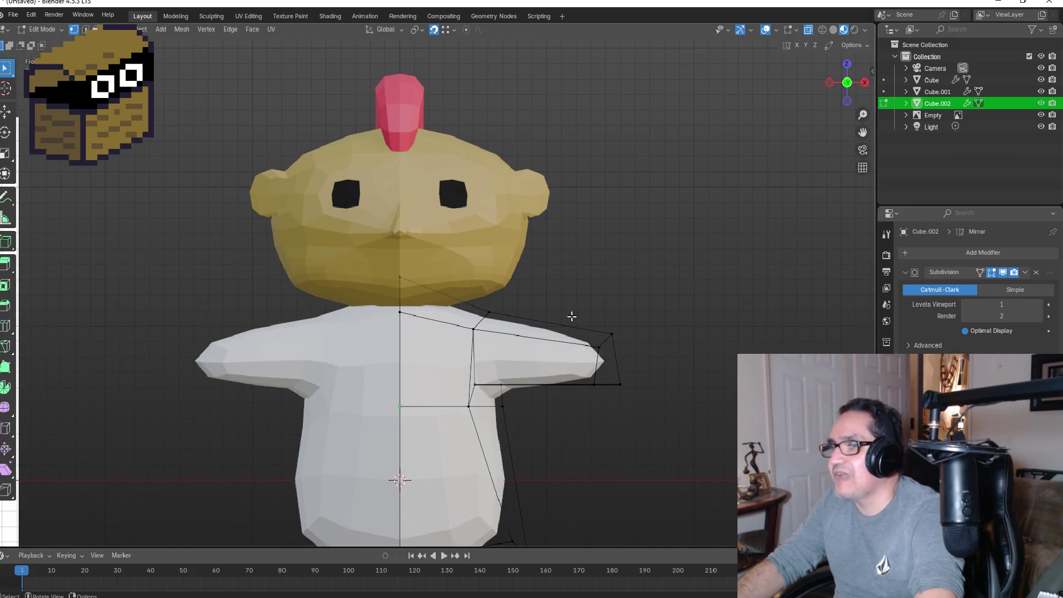
pyautogui.moveTo(574, 311); pyautogui.dragTo(691, 439)
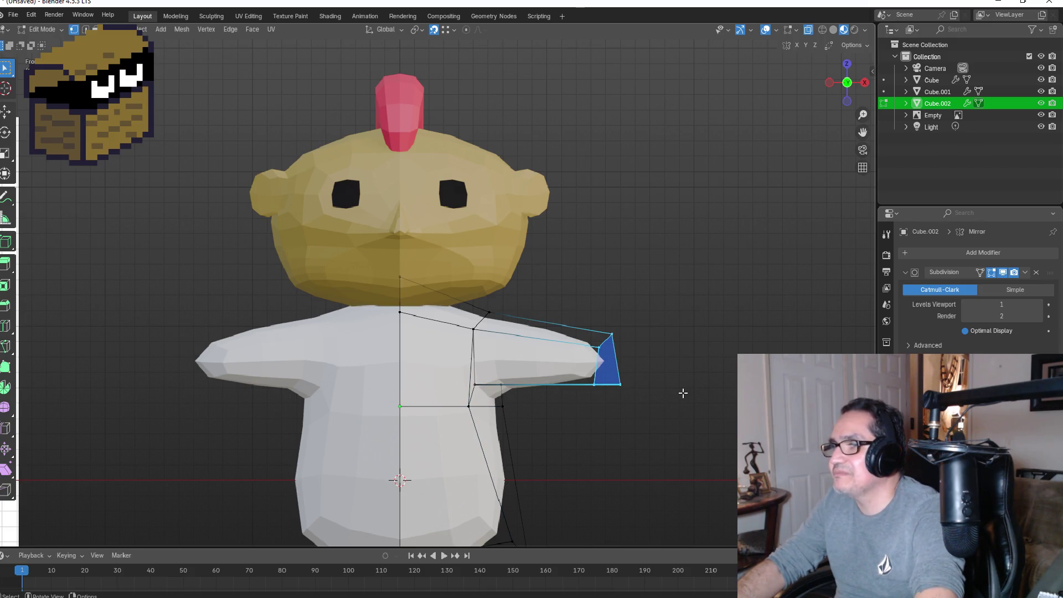
pyautogui.moveTo(669, 394); pyautogui.dragTo(571, 398, button='middle')
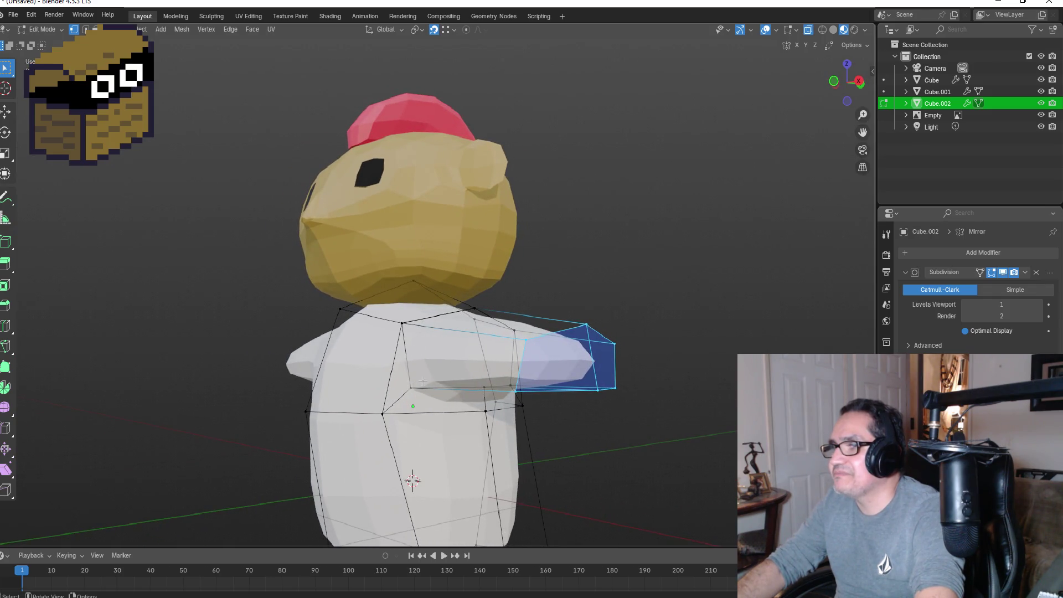
pyautogui.moveTo(450, 379)
pyautogui.mouseDown(button='middle')
pyautogui.moveTo(388, 381)
pyautogui.moveTo(540, 384)
pyautogui.mouseUp(button='middle')
pyautogui.keyDown('alt'); pyautogui.click(541, 383); pyautogui.keyUp('alt')
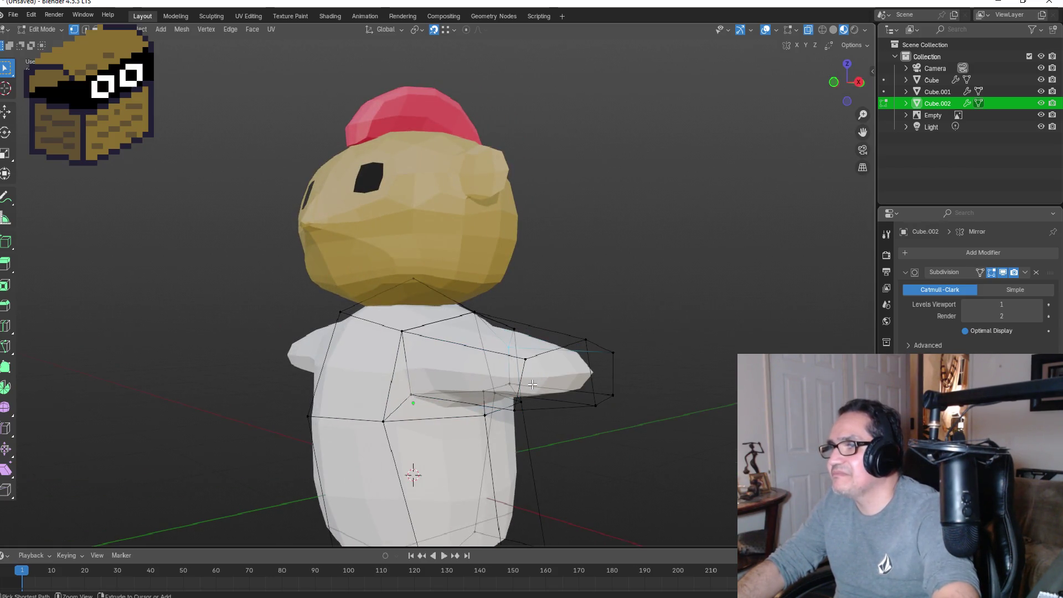
pyautogui.keyDown('ctrl'); pyautogui.keyDown('alt'); pyautogui.click(532, 384); pyautogui.keyUp('alt'); pyautogui.keyUp('ctrl')
pyautogui.keyDown('ctrl'); pyautogui.click(418, 359); pyautogui.keyUp('ctrl')
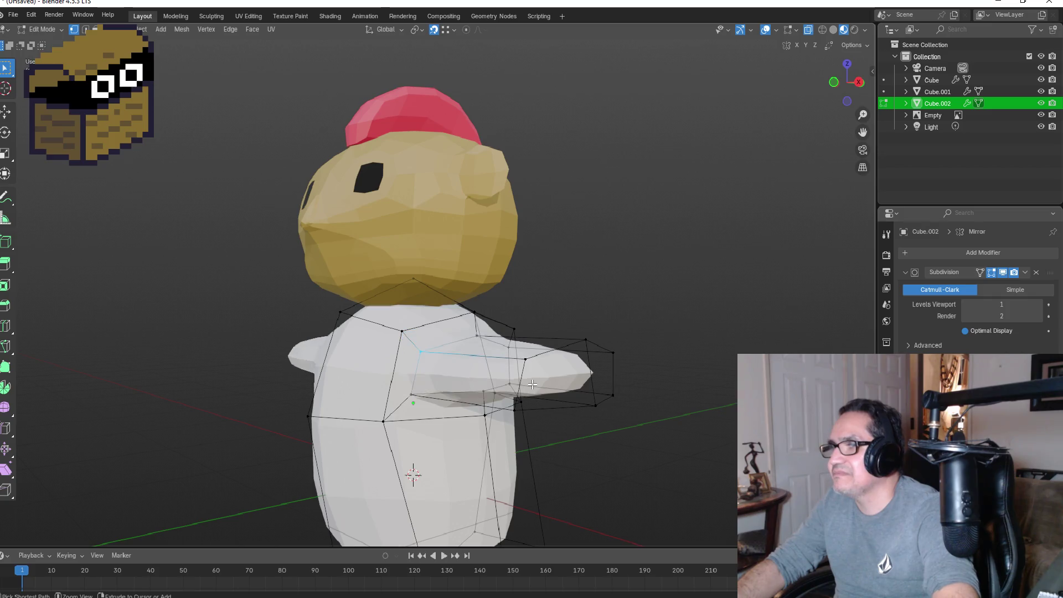
pyautogui.scroll(3, 414, 388)
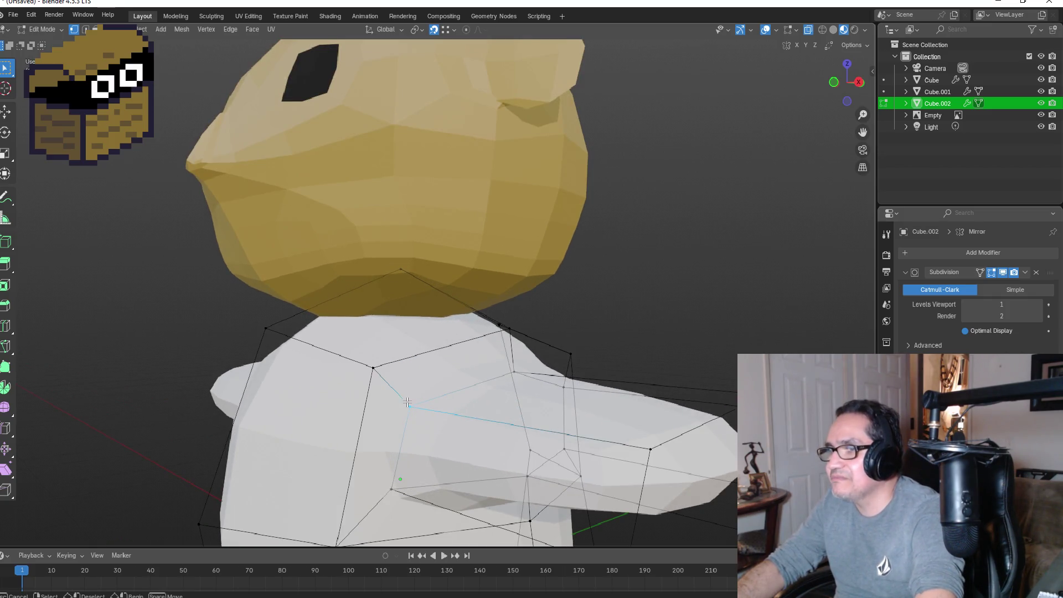
pyautogui.keyDown('ctrl'); pyautogui.click(372, 366); pyautogui.keyUp('ctrl')
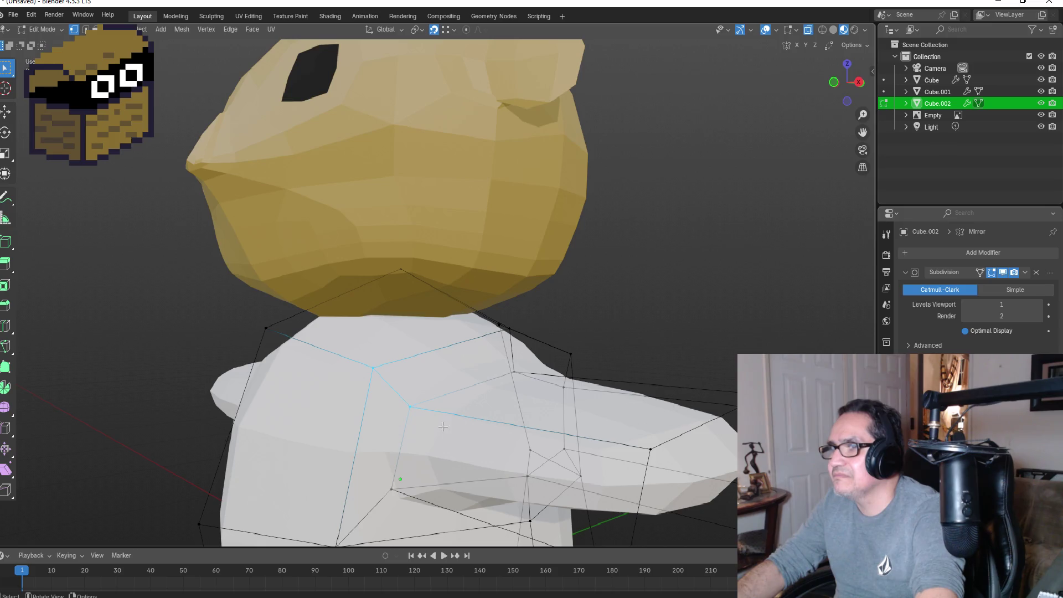
pyautogui.press('m')
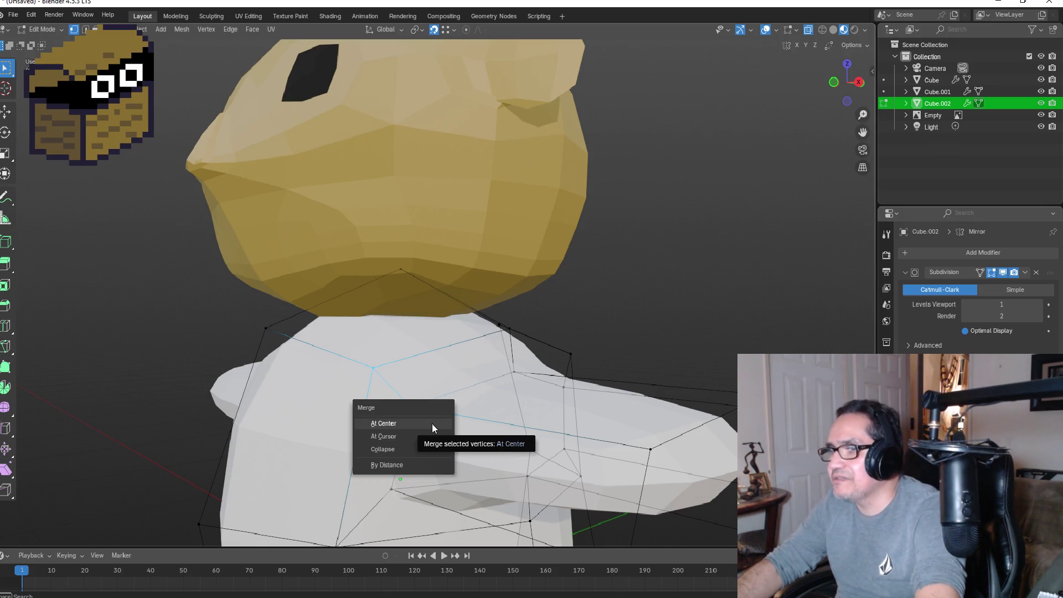
pyautogui.click(433, 423)
# Step: Merge a second pair of shoulder vertices At Center
pyautogui.moveTo(540, 369); pyautogui.dragTo(453, 333, button='middle')
pyautogui.moveTo(453, 333); pyautogui.dragTo(474, 350)
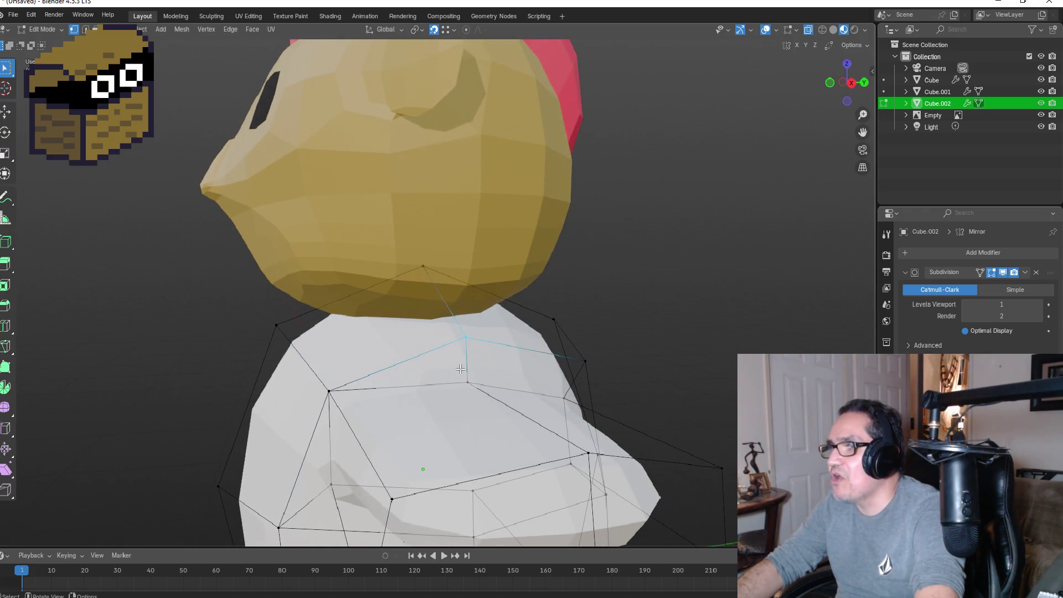
pyautogui.keyDown('shift'); pyautogui.click(477, 392); pyautogui.keyUp('shift')
pyautogui.press('m')
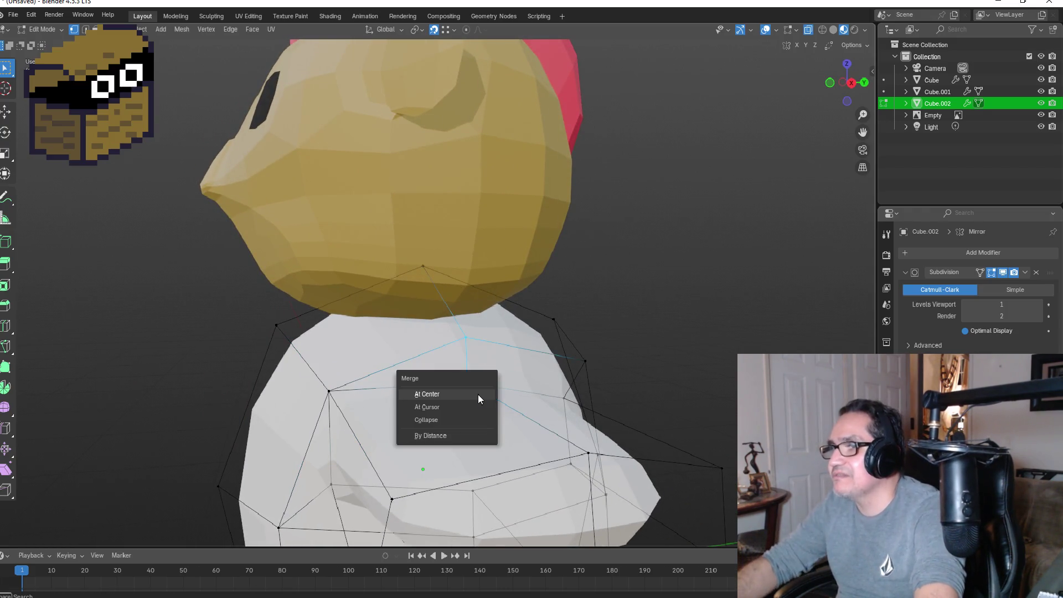
pyautogui.click(477, 394)
# Step: Merge another pair of shoulder vertices into one and inspect the result
pyautogui.moveTo(617, 380); pyautogui.dragTo(546, 362, button='middle')
pyautogui.click(542, 361)
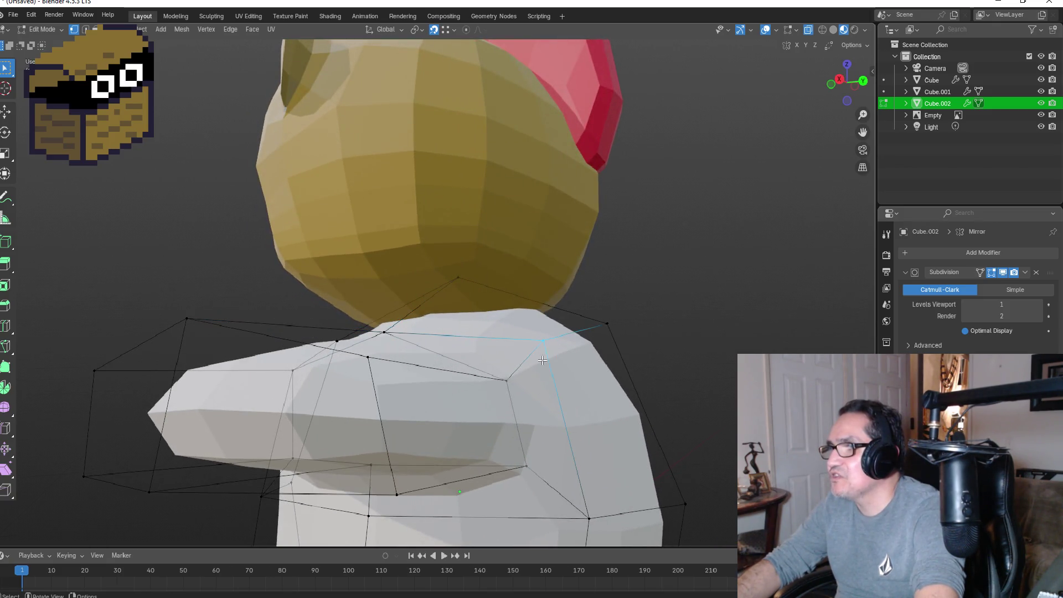
pyautogui.click(506, 381)
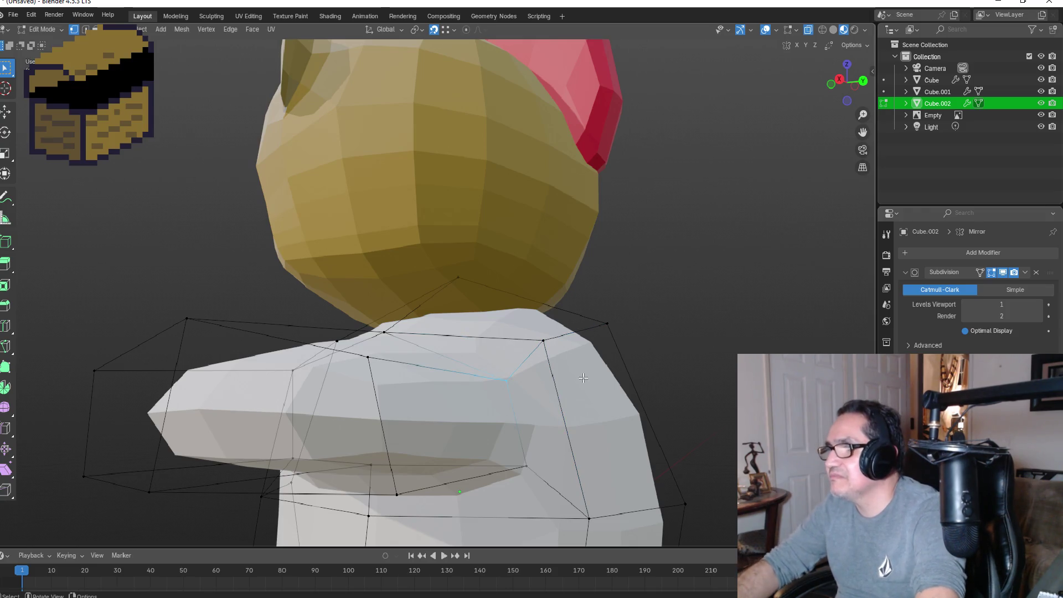
pyautogui.keyDown('shift'); pyautogui.click(562, 350); pyautogui.keyUp('shift')
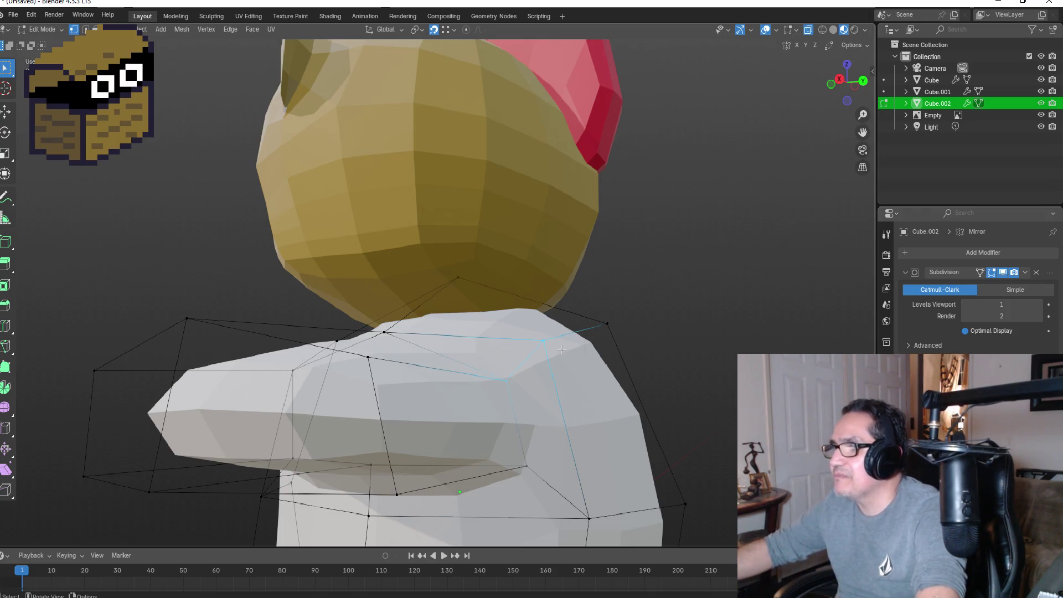
pyautogui.press('m')
pyautogui.click(560, 350)
pyautogui.moveTo(559, 350)
pyautogui.mouseDown(button='middle')
pyautogui.moveTo(490, 401)
pyautogui.moveTo(613, 461)
pyautogui.mouseUp(button='middle')
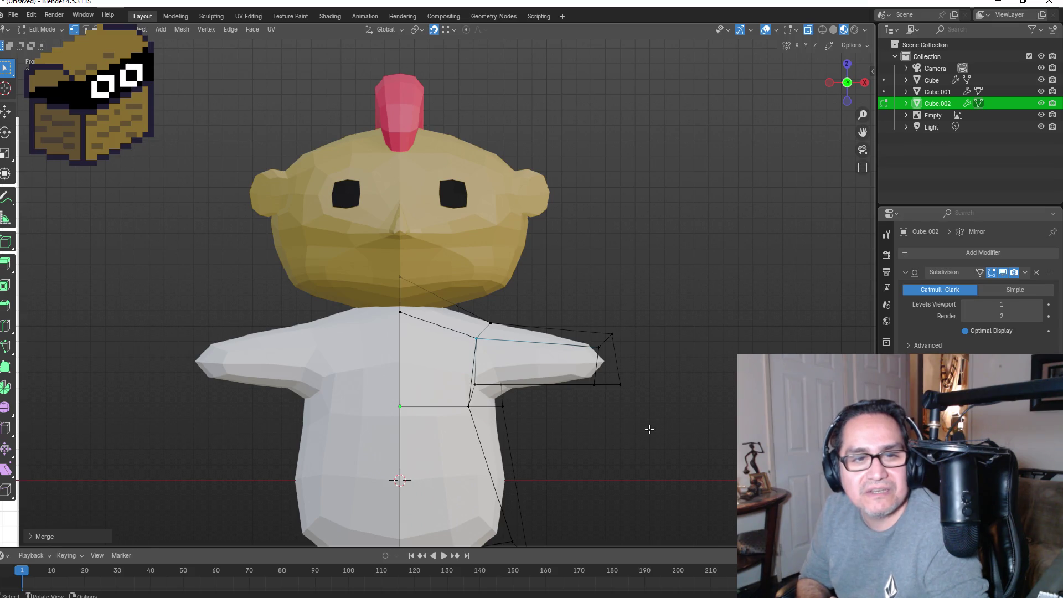
# Step: Orbit around the character, then box-select the right arm's end face from the front
pyautogui.moveTo(649, 430)
pyautogui.mouseDown(button='middle')
pyautogui.moveTo(554, 359)
pyautogui.moveTo(559, 372)
pyautogui.mouseUp(button='middle')
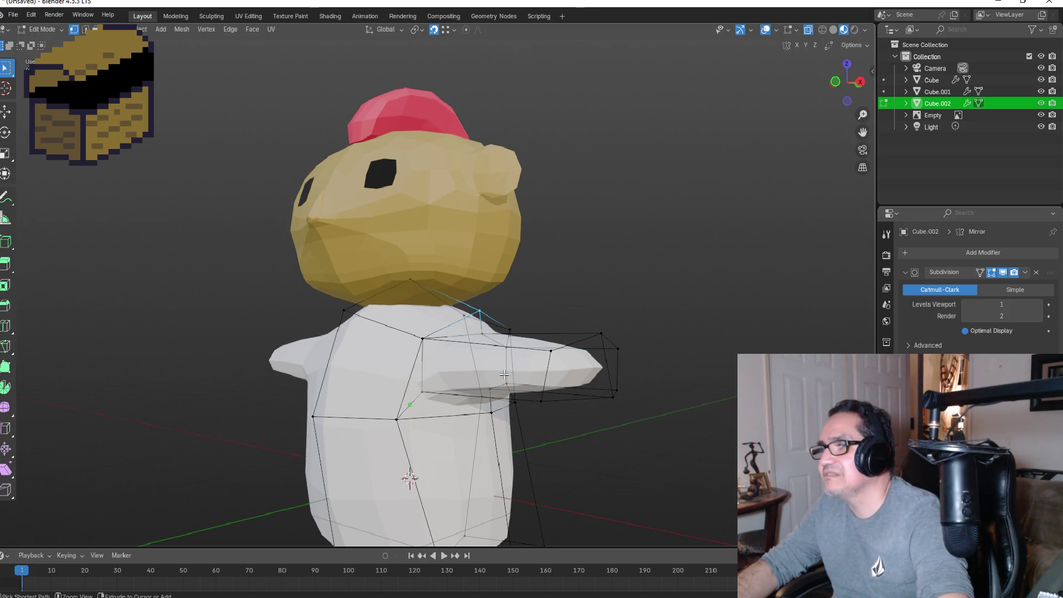
pyautogui.moveTo(504, 374)
pyautogui.mouseDown(button='middle')
pyautogui.moveTo(447, 358)
pyautogui.moveTo(482, 373)
pyautogui.moveTo(465, 360)
pyautogui.mouseUp(button='middle')
pyautogui.scroll(2, 459, 354)
pyautogui.click(501, 392)
pyautogui.moveTo(484, 403); pyautogui.dragTo(515, 395, button='middle')
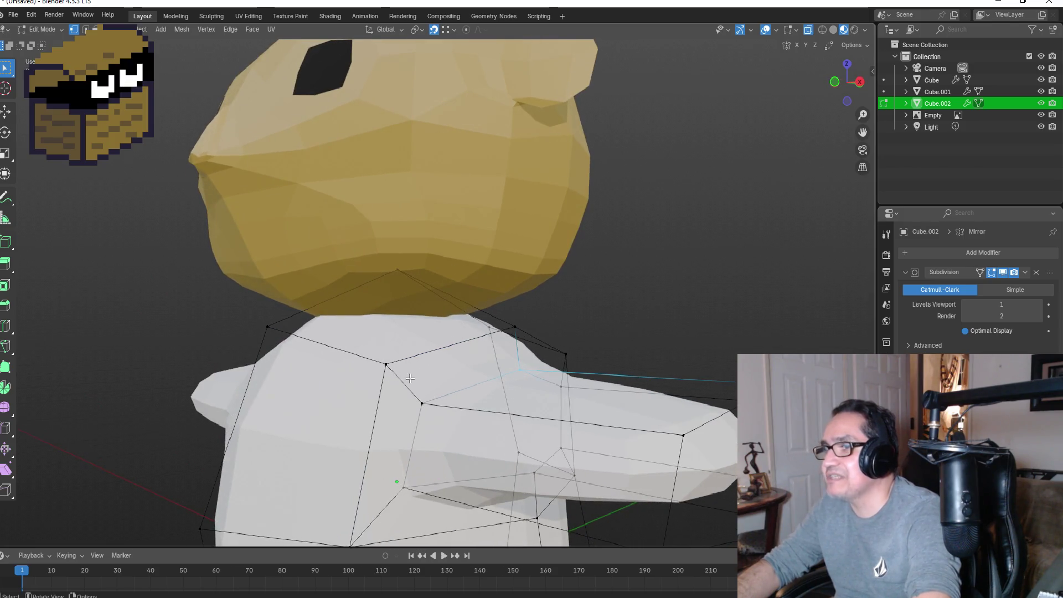
pyautogui.moveTo(392, 373)
pyautogui.mouseDown(button='middle')
pyautogui.moveTo(436, 364)
pyautogui.moveTo(532, 393)
pyautogui.moveTo(632, 465)
pyautogui.mouseUp(button='middle')
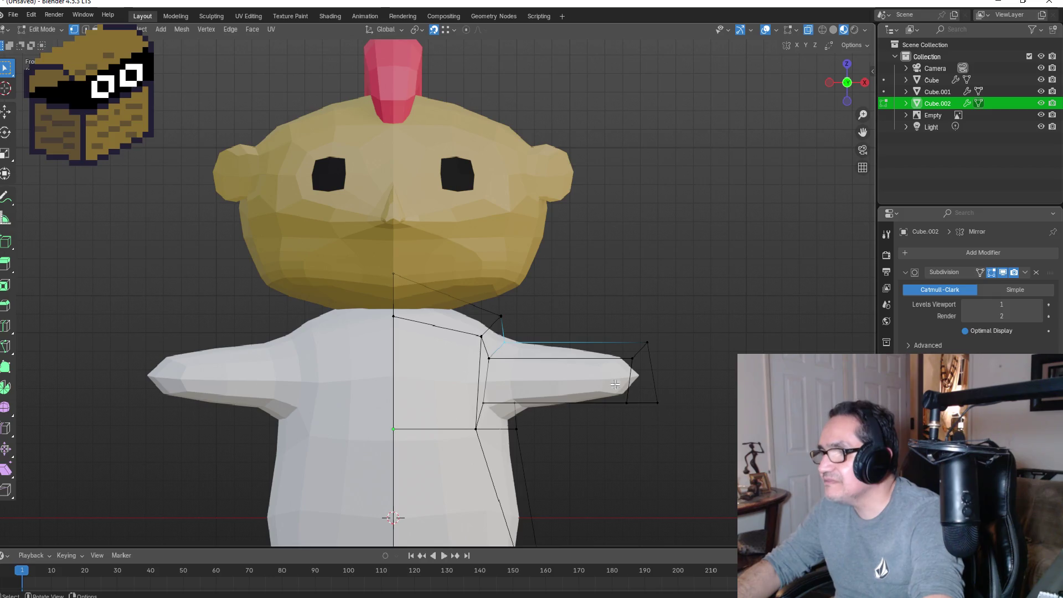
pyautogui.moveTo(596, 324); pyautogui.dragTo(689, 433)
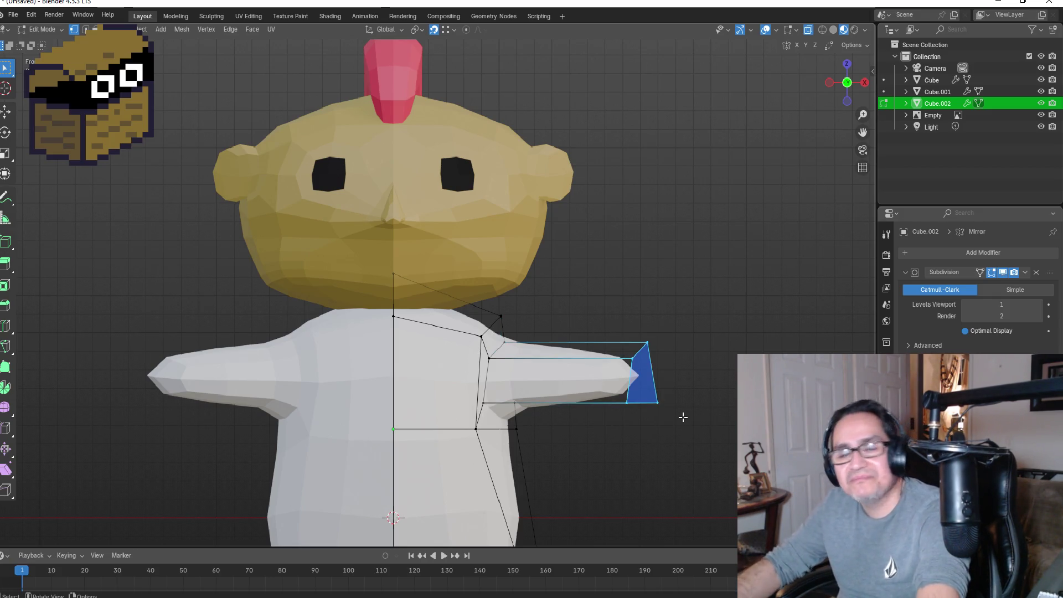
# Step: In wireframe view, move the right arm's end face outward along X
pyautogui.click(823, 29)
pyautogui.moveTo(589, 304); pyautogui.dragTo(715, 439)
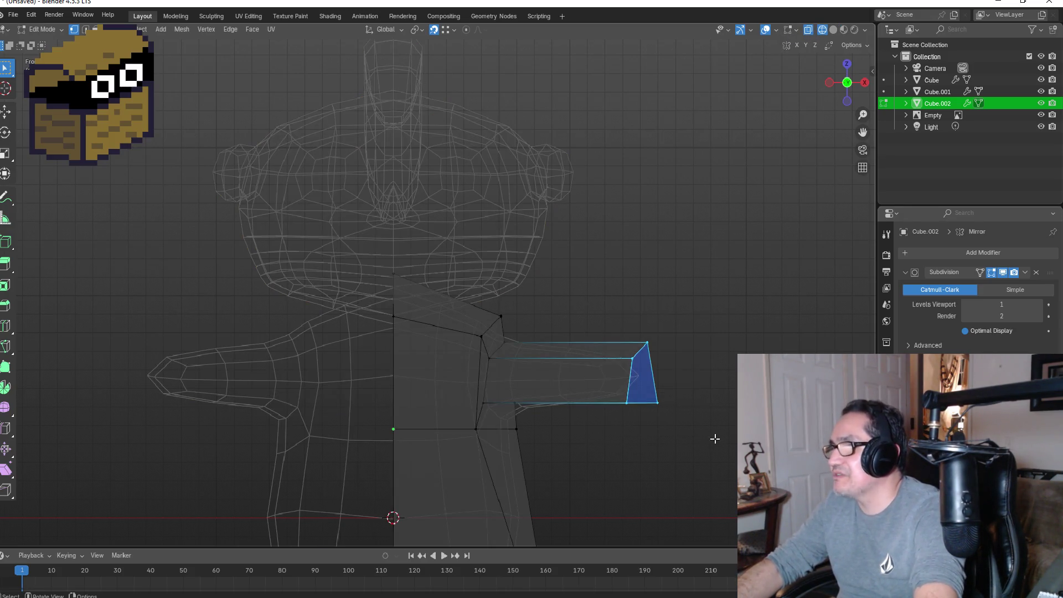
pyautogui.scroll(-2, 715, 439)
pyautogui.press('g')
pyautogui.press('x')
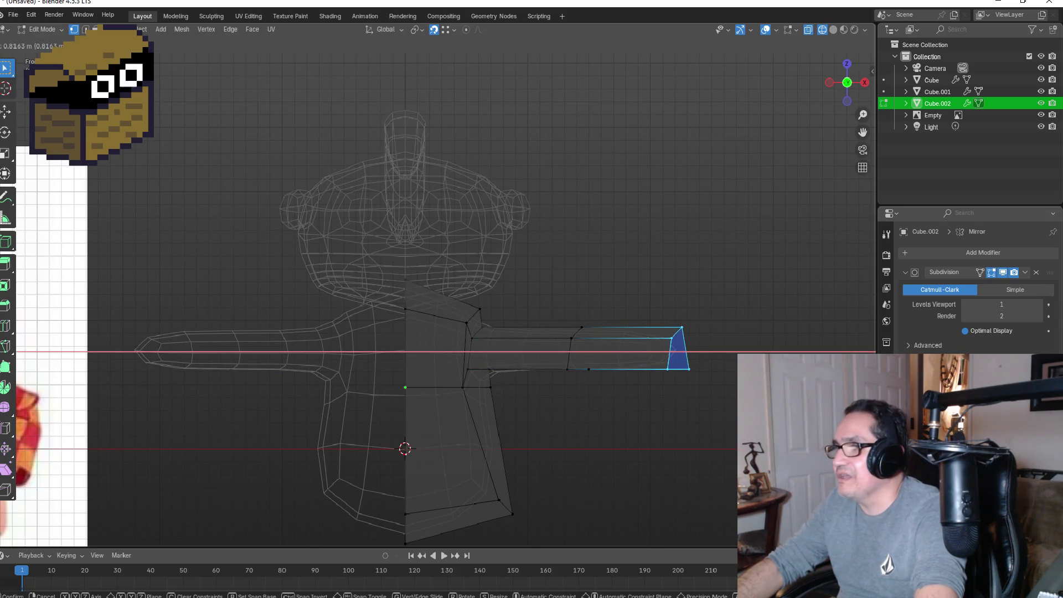
pyautogui.press('Return')
# Step: Extrude a new arm section along X and view it in Material Preview
pyautogui.press('e')
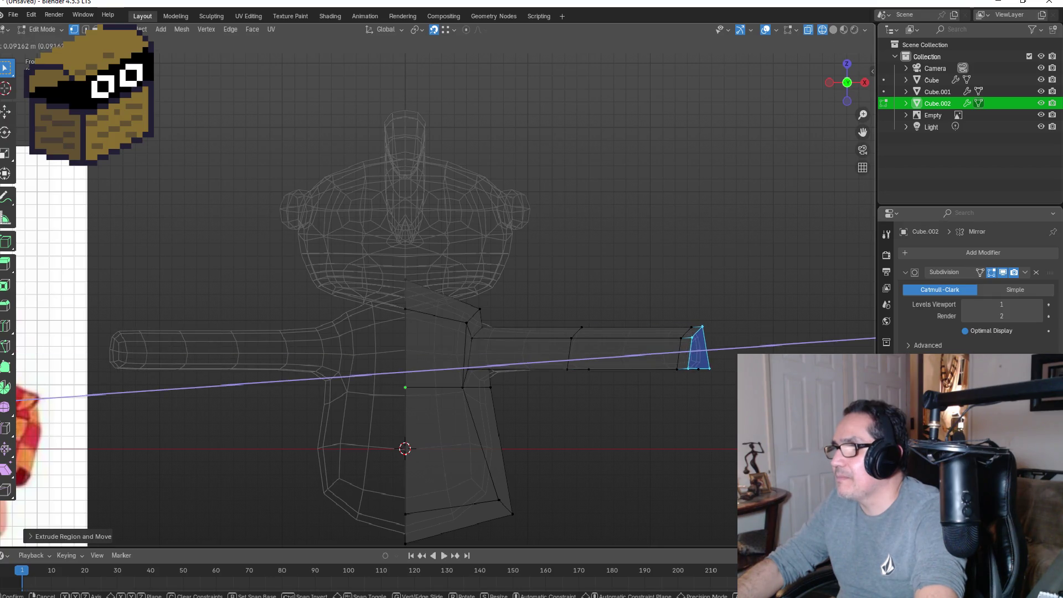
pyautogui.press('x')
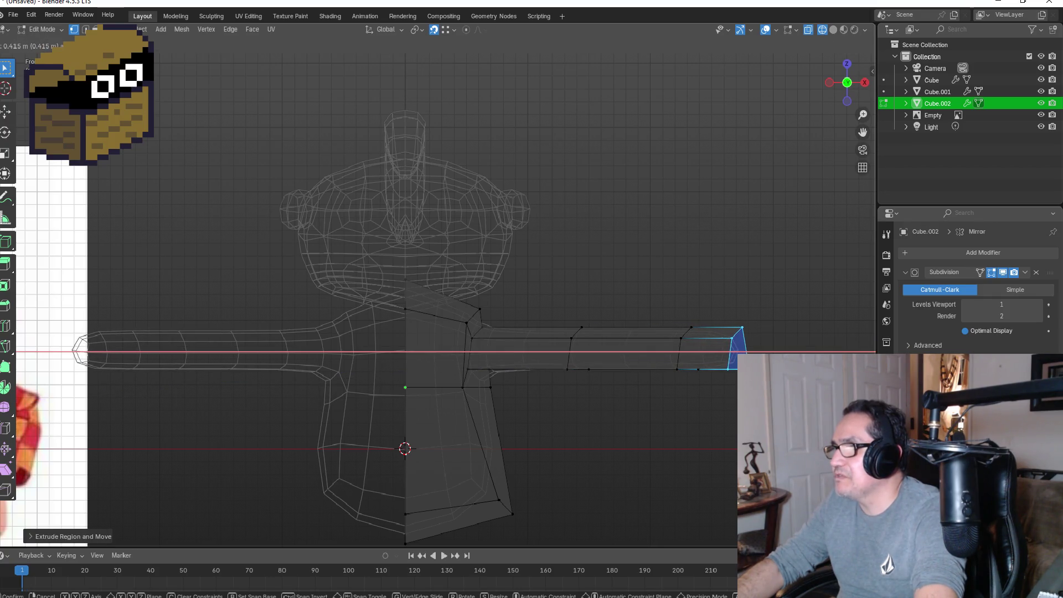
pyautogui.press('Return')
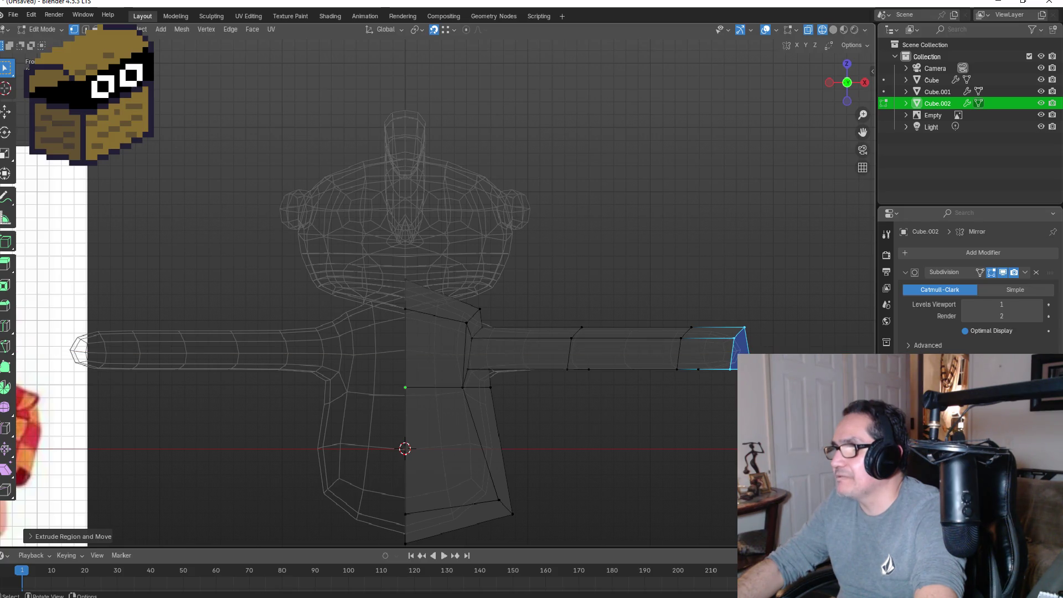
pyautogui.press('Tab')
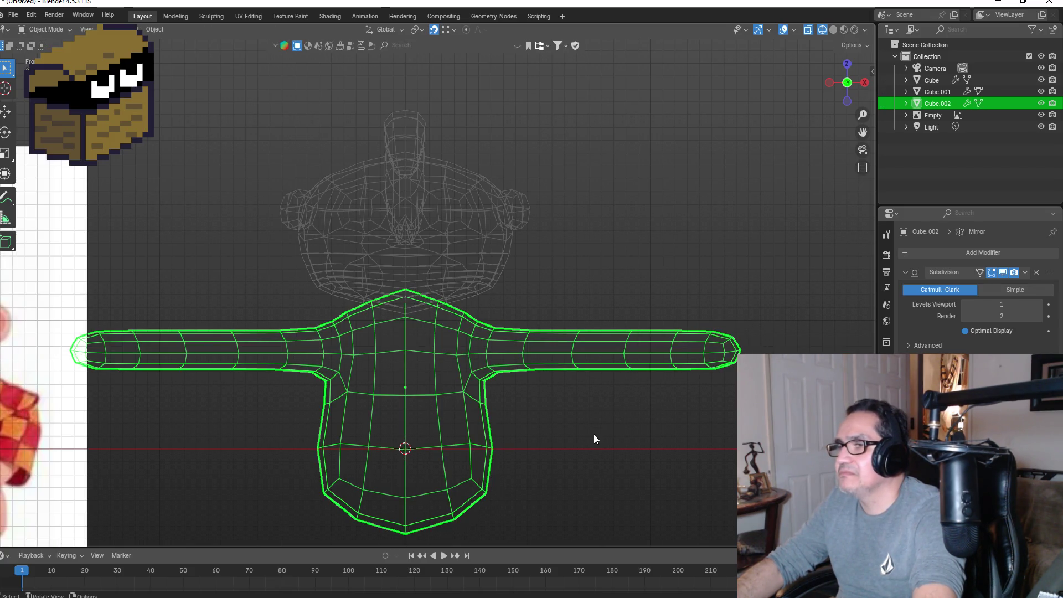
pyautogui.click(844, 30)
# Step: Check the longer arms from front and perspective views, then reselect the arm-end face in Edit Mode
pyautogui.moveTo(687, 199)
pyautogui.mouseDown(button='middle')
pyautogui.moveTo(660, 224)
pyautogui.moveTo(543, 224)
pyautogui.moveTo(583, 231)
pyautogui.mouseUp(button='middle')
pyautogui.press('KP_1')
pyautogui.scroll(-5, 501, 354)
pyautogui.moveTo(501, 355)
pyautogui.mouseDown(button='middle')
pyautogui.moveTo(564, 323)
pyautogui.moveTo(446, 329)
pyautogui.moveTo(581, 313)
pyautogui.moveTo(371, 354)
pyautogui.mouseUp(button='middle')
pyautogui.press('KP_1')
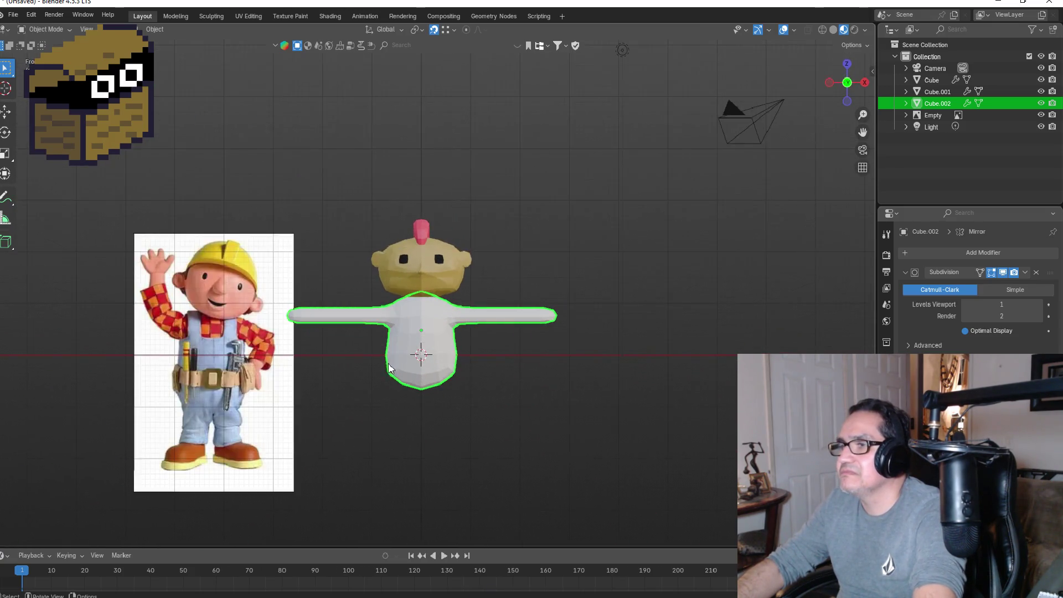
pyautogui.scroll(3, 374, 341)
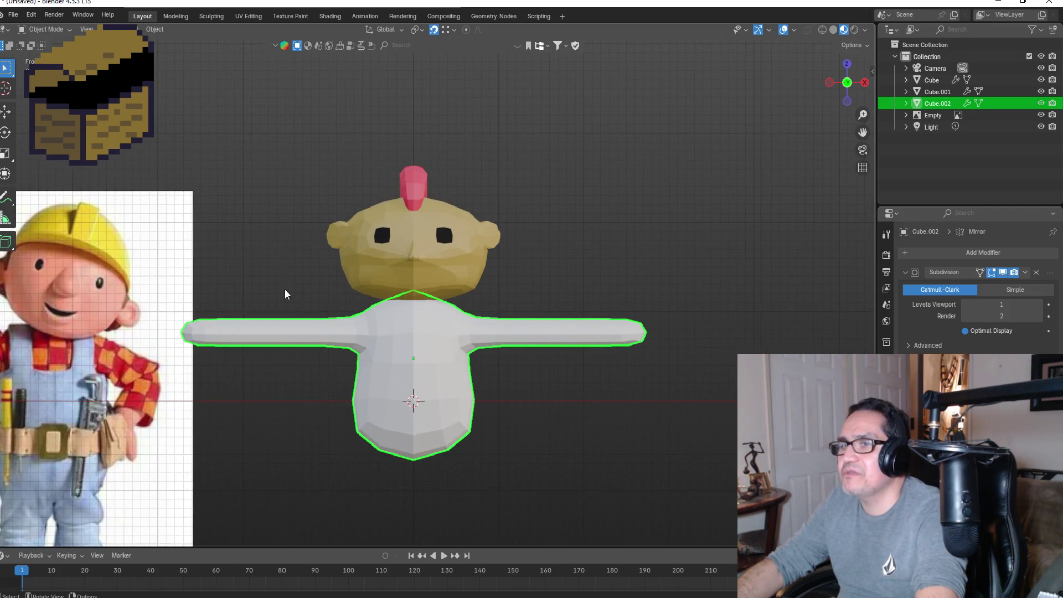
pyautogui.scroll(2, 562, 380)
pyautogui.press('Tab')
pyautogui.press('g')
pyautogui.click(544, 365)
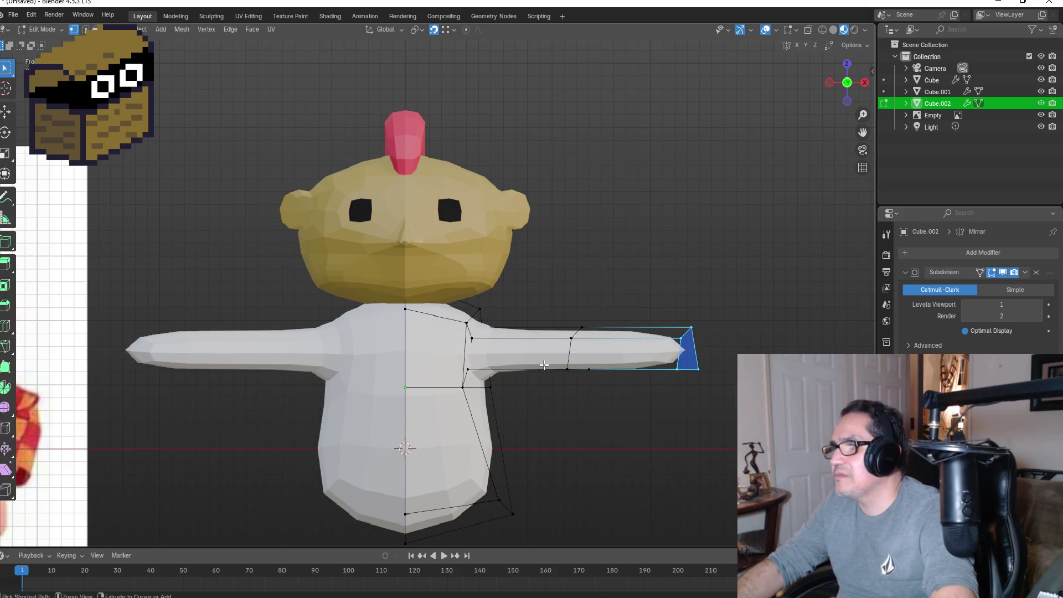
# Step: Undo the earlier arm extrusion and reselect the arm-end face
pyautogui.hotkey('ctrl', 'z')
pyautogui.press('e')
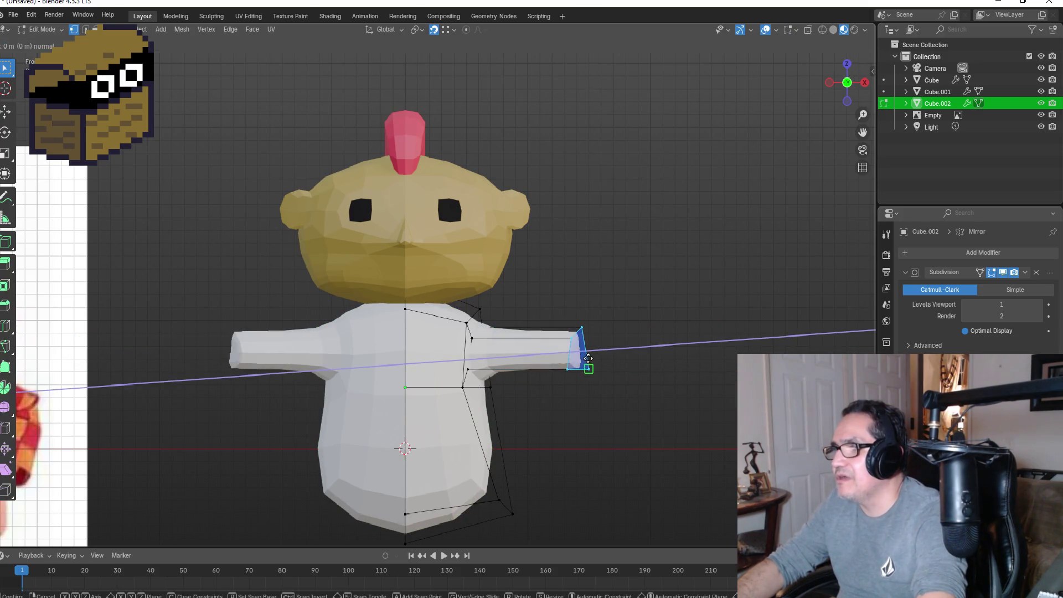
pyautogui.click(589, 358)
pyautogui.moveTo(548, 311)
pyautogui.mouseDown()
pyautogui.moveTo(624, 394)
pyautogui.moveTo(633, 383)
pyautogui.mouseUp()
# Step: Extrude two straight sections along X from the arm end and return to Object Mode
pyautogui.press('e')
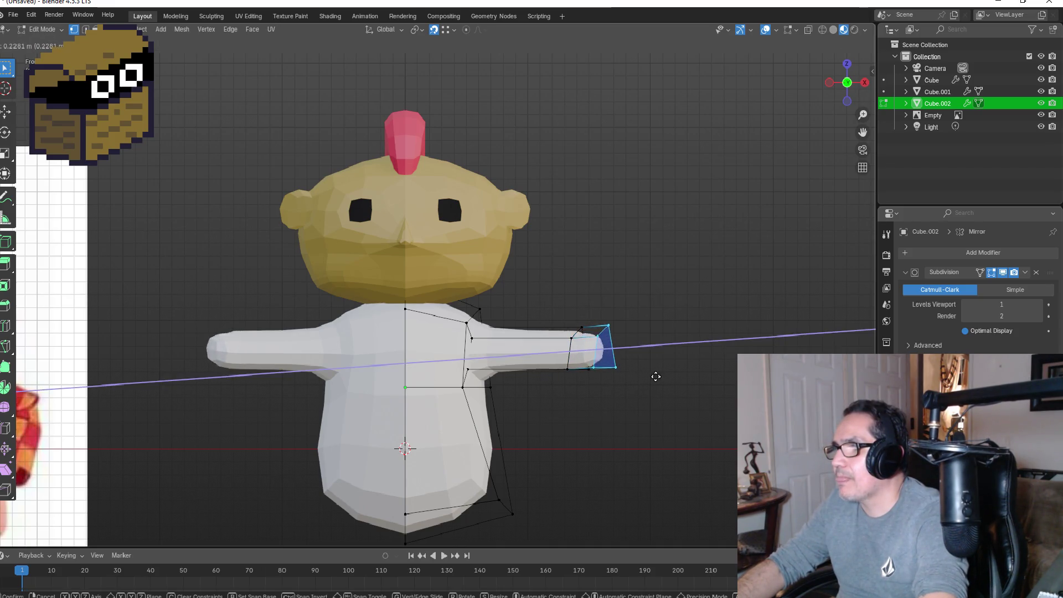
pyautogui.press('x')
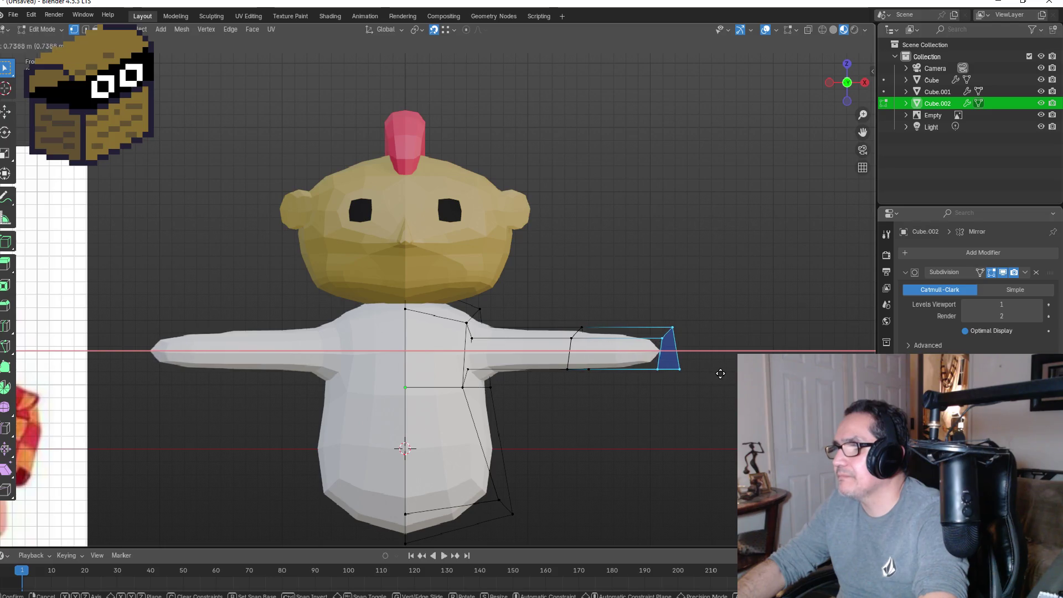
pyautogui.click(730, 367)
pyautogui.press('e')
pyautogui.press('x')
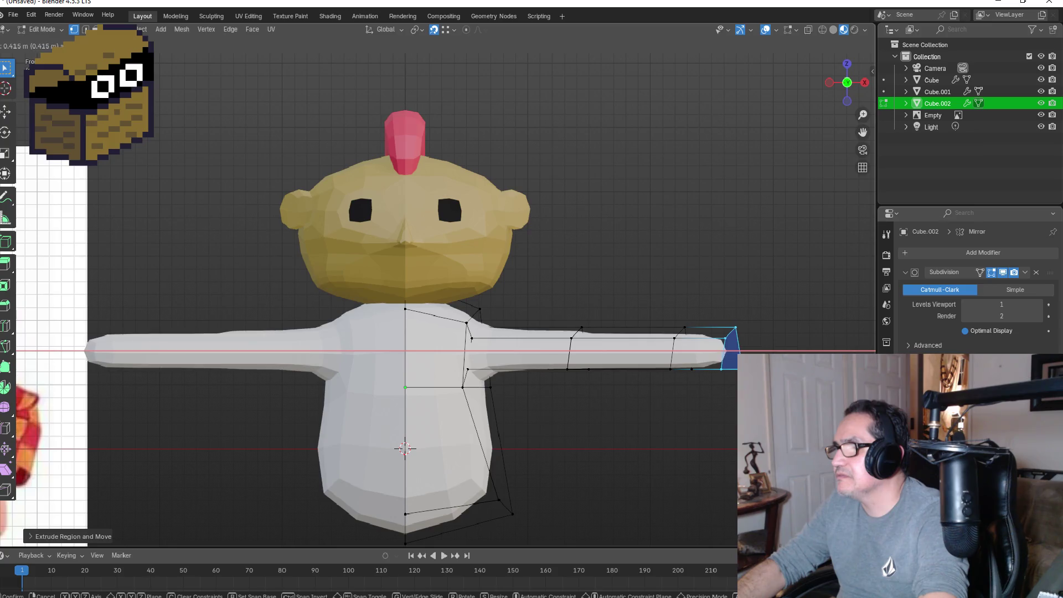
pyautogui.click(742, 360)
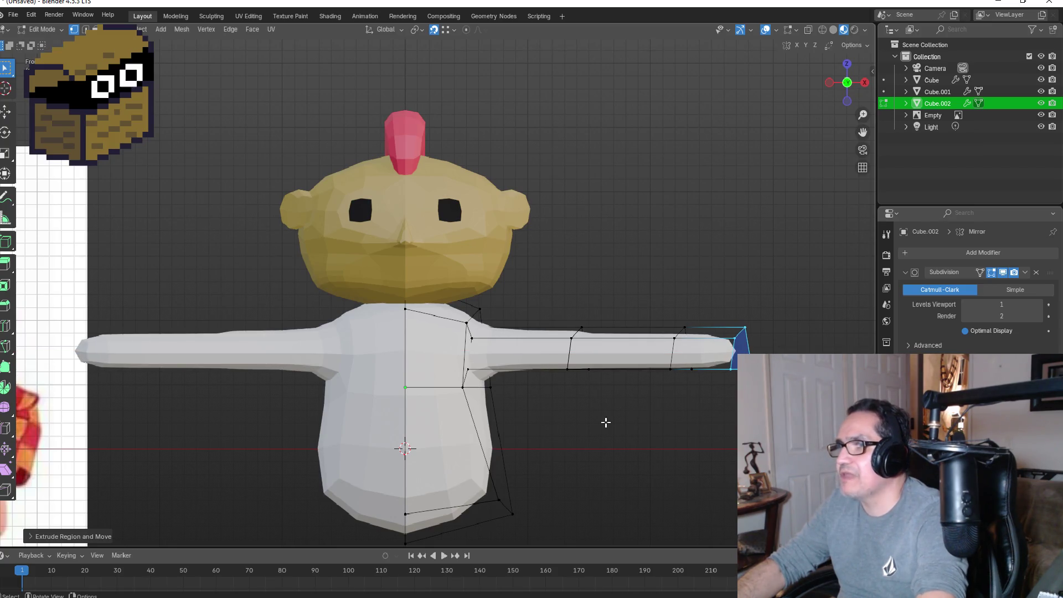
pyautogui.press('Tab')
pyautogui.scroll(-3, 561, 426)
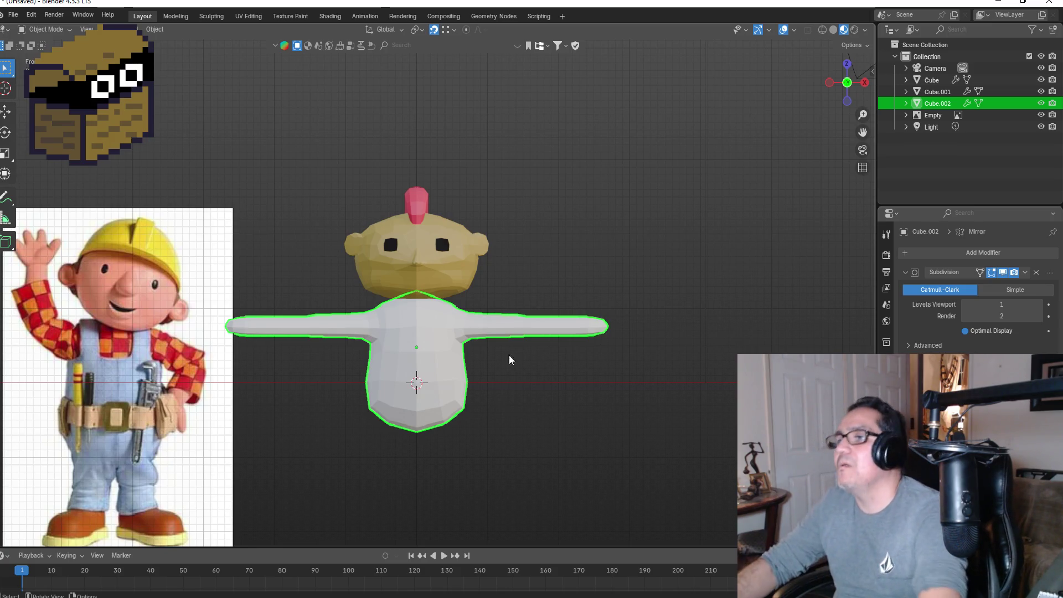
# Step: Select six torso edge loops around the shoulder and merge them At Center
pyautogui.scroll(4, 534, 296)
pyautogui.press('Tab')
pyautogui.moveTo(592, 323); pyautogui.dragTo(409, 355, button='middle')
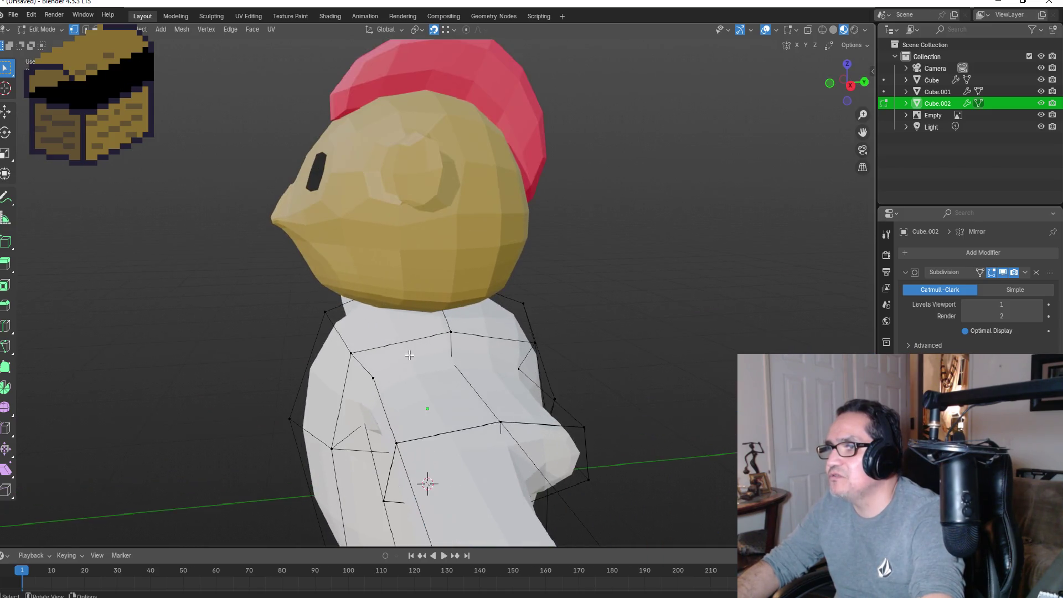
pyautogui.keyDown('alt'); pyautogui.click(359, 372); pyautogui.keyUp('alt')
pyautogui.keyDown('alt'); pyautogui.keyDown('shift'); pyautogui.click(470, 377); pyautogui.keyUp('shift'); pyautogui.keyUp('alt')
pyautogui.keyDown('alt'); pyautogui.keyDown('shift'); pyautogui.click(516, 364); pyautogui.keyUp('shift'); pyautogui.keyUp('alt')
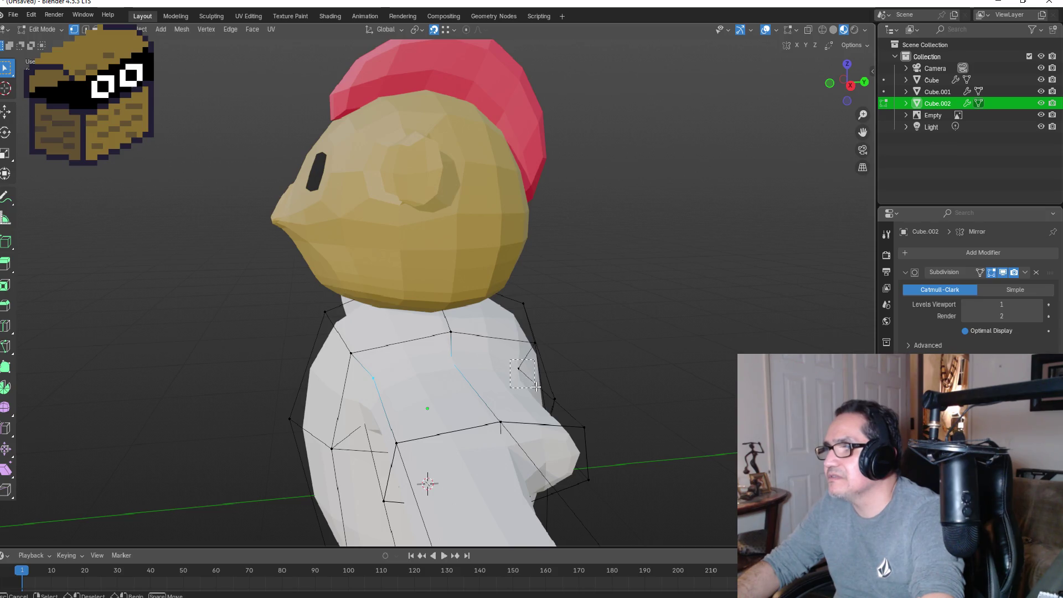
pyautogui.keyDown('alt'); pyautogui.keyDown('shift'); pyautogui.click(530, 339); pyautogui.keyUp('shift'); pyautogui.keyUp('alt')
pyautogui.keyDown('alt'); pyautogui.keyDown('shift'); pyautogui.click(382, 343); pyautogui.keyUp('shift'); pyautogui.keyUp('alt')
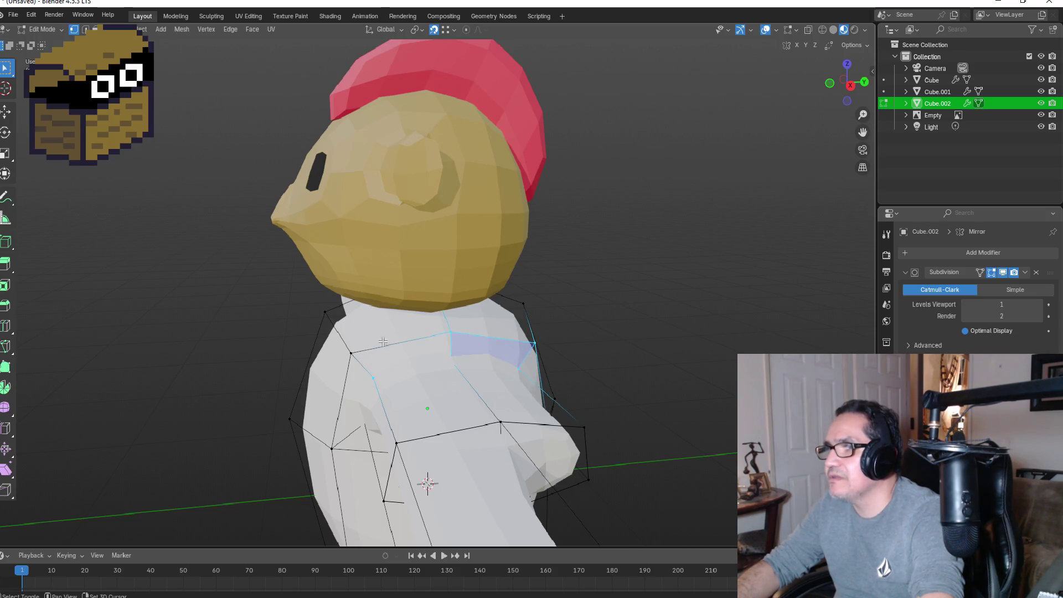
pyautogui.keyDown('alt'); pyautogui.keyDown('shift'); pyautogui.click(348, 344); pyautogui.keyUp('shift'); pyautogui.keyUp('alt')
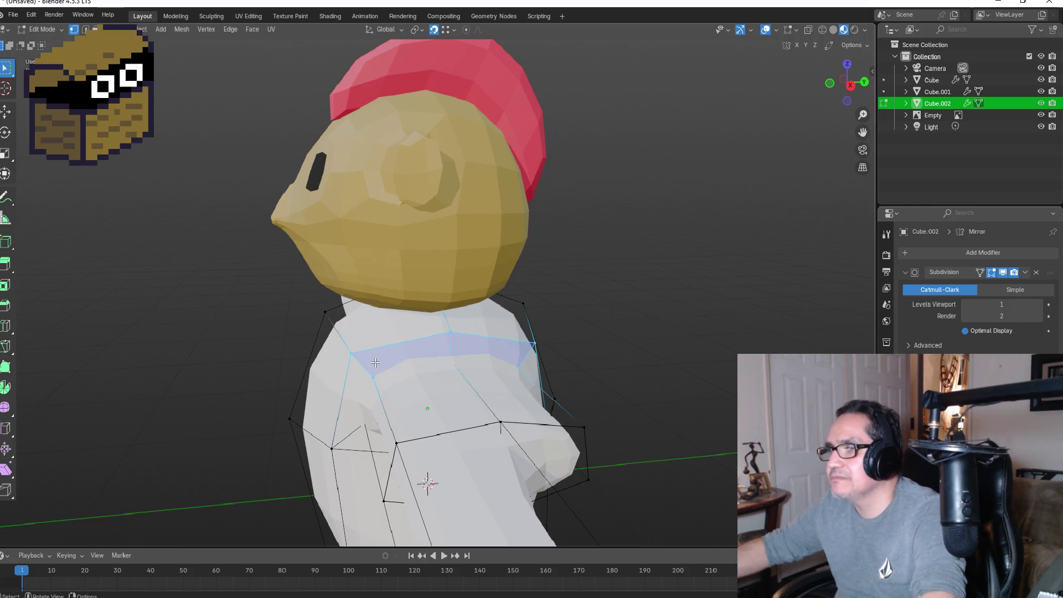
pyautogui.press('m')
pyautogui.click(343, 361)
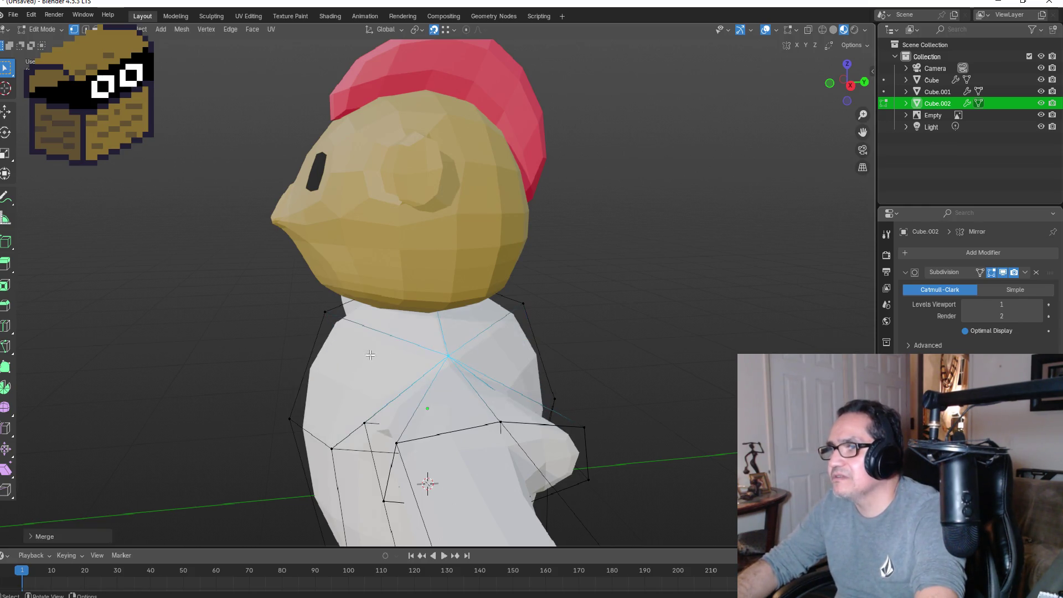
# Step: Check the merged shoulder in Object Mode, then return to Edit Mode with nothing selected
pyautogui.moveTo(573, 379)
pyautogui.mouseDown(button='middle')
pyautogui.moveTo(672, 351)
pyautogui.moveTo(639, 436)
pyautogui.moveTo(650, 439)
pyautogui.moveTo(686, 292)
pyautogui.moveTo(628, 313)
pyautogui.moveTo(629, 330)
pyautogui.moveTo(656, 294)
pyautogui.moveTo(662, 235)
pyautogui.moveTo(641, 244)
pyautogui.moveTo(658, 299)
pyautogui.moveTo(630, 301)
pyautogui.mouseUp(button='middle')
pyautogui.press('Tab')
pyautogui.scroll(3, 596, 427)
pyautogui.moveTo(586, 442)
pyautogui.mouseDown(button='middle')
pyautogui.moveTo(510, 367)
pyautogui.moveTo(484, 407)
pyautogui.moveTo(487, 393)
pyautogui.moveTo(410, 432)
pyautogui.moveTo(480, 441)
pyautogui.moveTo(551, 428)
pyautogui.mouseUp(button='middle')
pyautogui.press('Tab')
pyautogui.press('Tab')
pyautogui.press('Tab')
pyautogui.hotkey('alt', 'a')
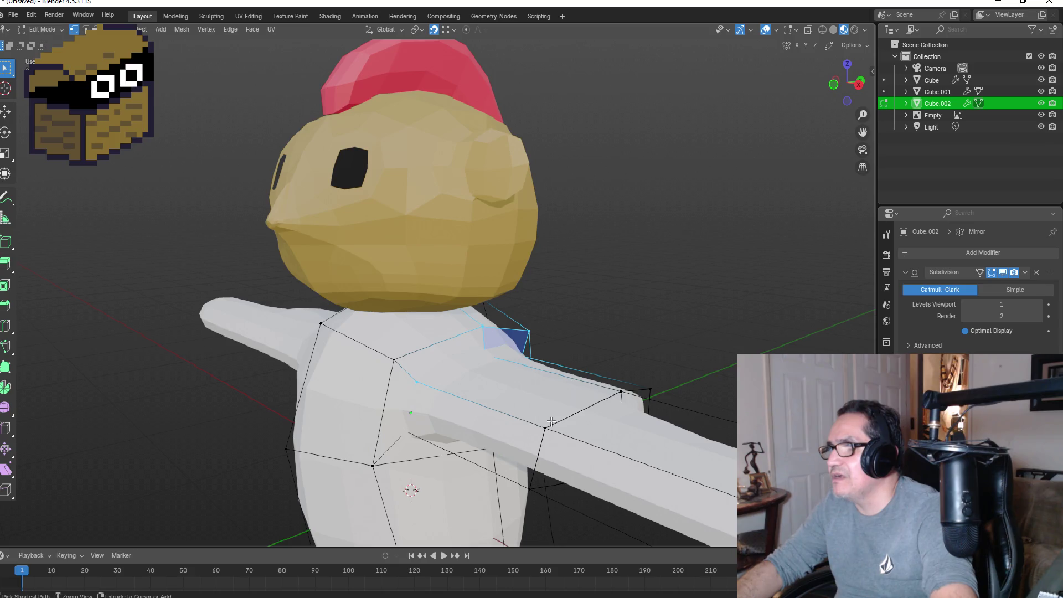
# Step: Select an arm face and three torso faces up to the upper front, then merge At Center
pyautogui.press('Tab')
pyautogui.press('Tab')
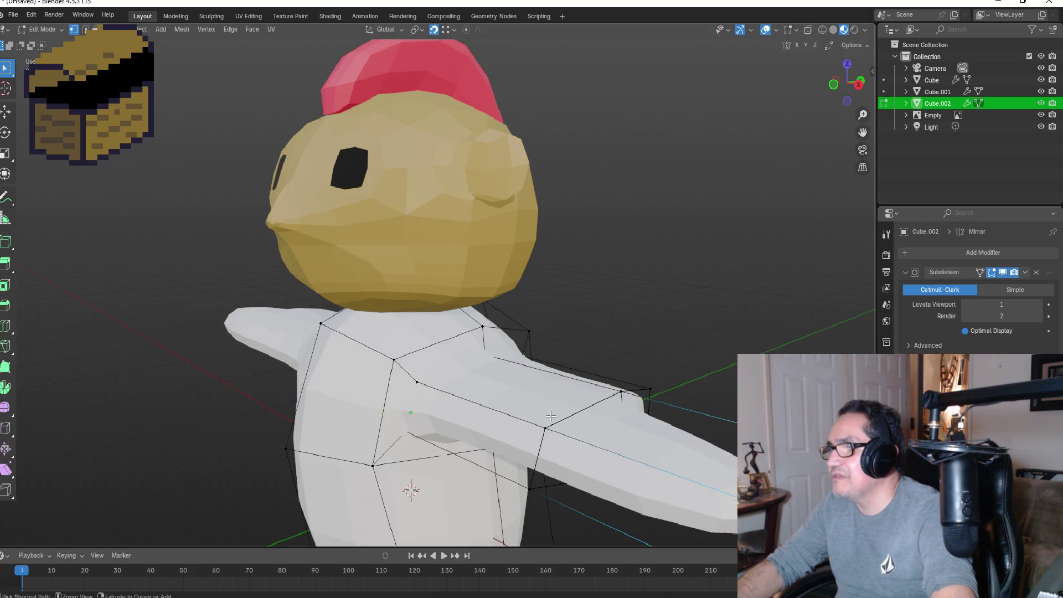
pyautogui.click(550, 416)
pyautogui.moveTo(550, 416); pyautogui.dragTo(616, 387, button='middle')
pyautogui.moveTo(439, 363); pyautogui.dragTo(440, 375, button='middle')
pyautogui.keyDown('shift'); pyautogui.click(442, 375); pyautogui.keyUp('shift')
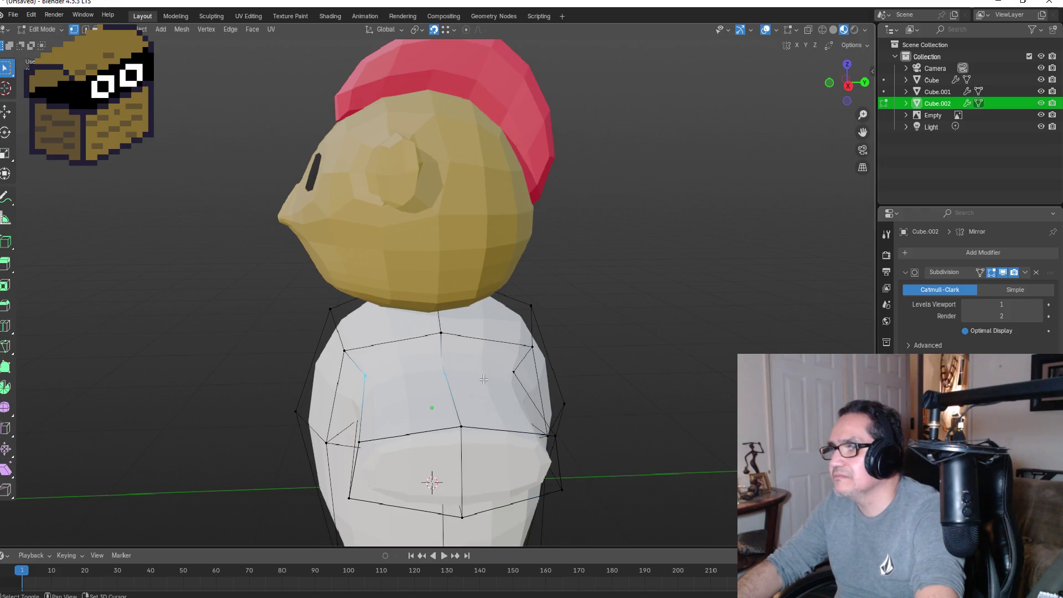
pyautogui.keyDown('shift'); pyautogui.click(532, 362); pyautogui.keyUp('shift')
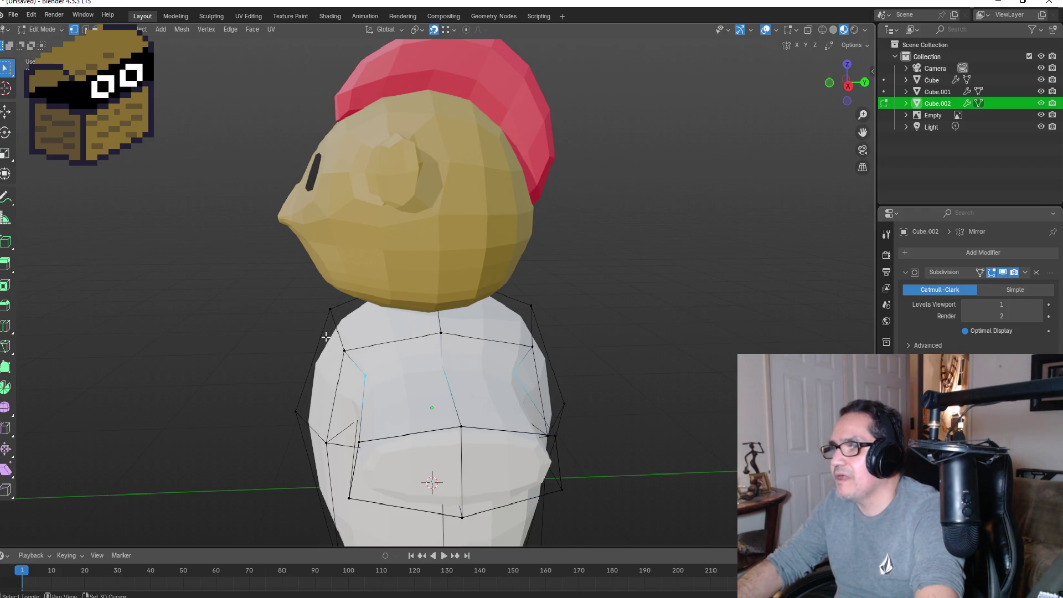
pyautogui.keyDown('shift'); pyautogui.click(522, 336); pyautogui.keyUp('shift')
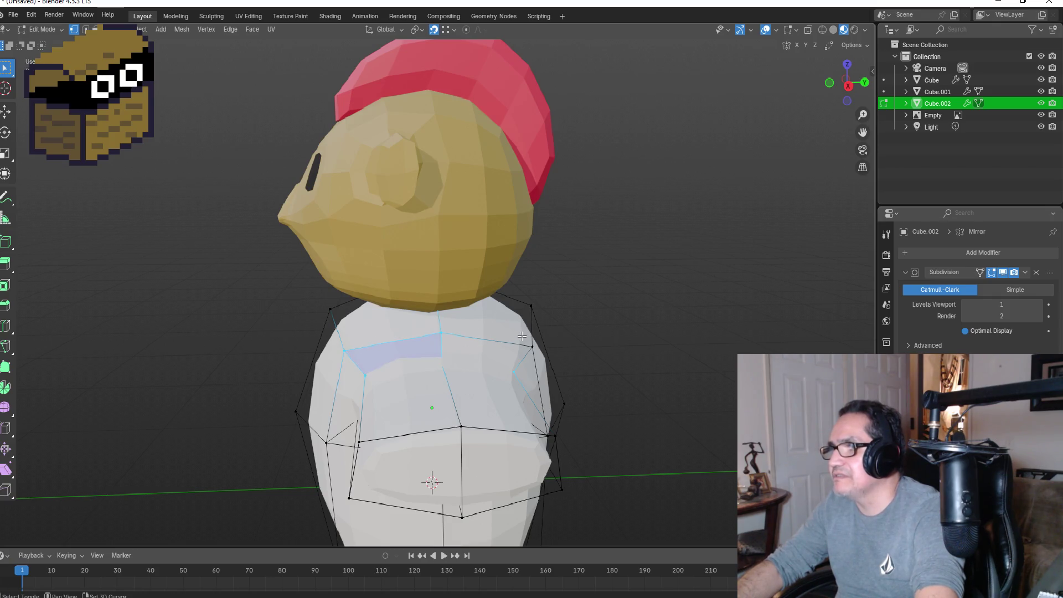
pyautogui.press('m')
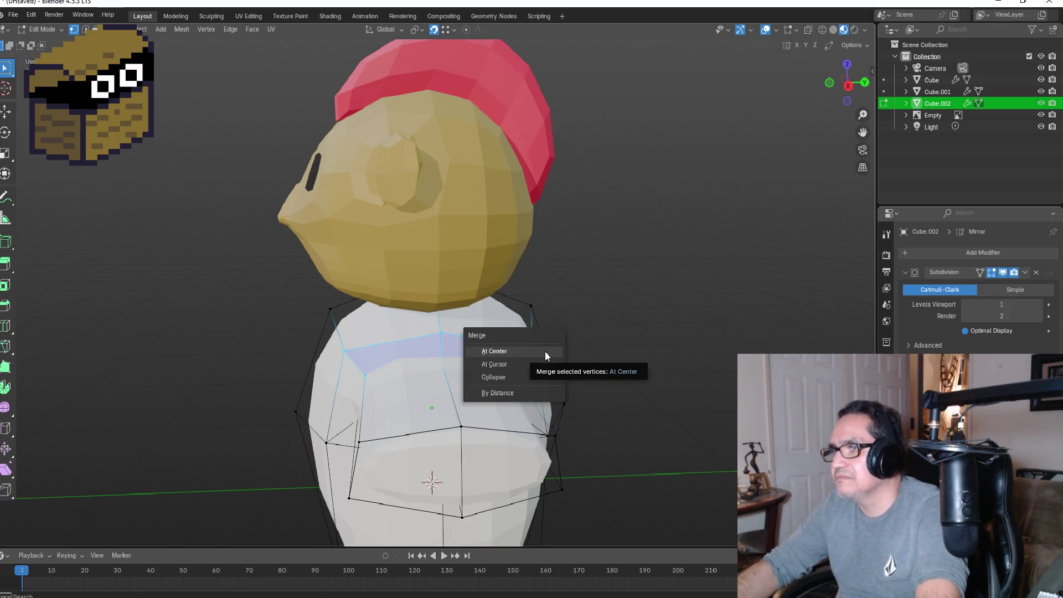
pyautogui.click(545, 351)
pyautogui.moveTo(545, 351)
pyautogui.mouseDown(button='middle')
pyautogui.moveTo(478, 318)
pyautogui.moveTo(420, 349)
pyautogui.mouseUp(button='middle')
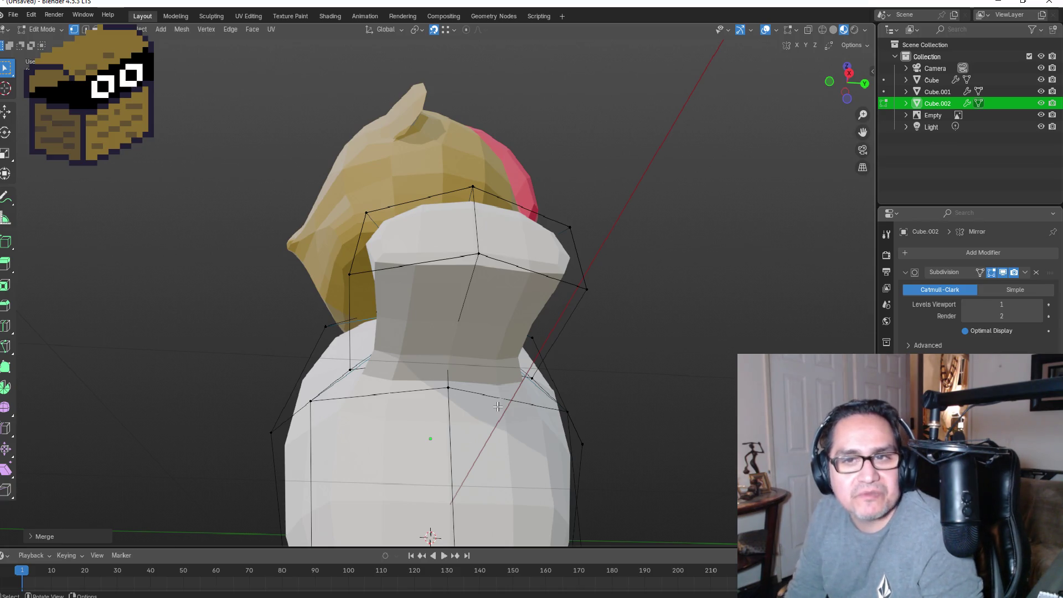
# Step: Box-select the lower shoulder vertex at the arm-torso join and merge it
pyautogui.moveTo(507, 365)
pyautogui.mouseDown(button='middle')
pyautogui.moveTo(482, 382)
pyautogui.moveTo(508, 400)
pyautogui.moveTo(430, 363)
pyautogui.moveTo(502, 364)
pyautogui.mouseUp(button='middle')
pyautogui.keyDown('ctrl'); pyautogui.keyDown('alt'); pyautogui.click(508, 400); pyautogui.keyUp('alt'); pyautogui.keyUp('ctrl')
pyautogui.hotkey('alt', 'a')
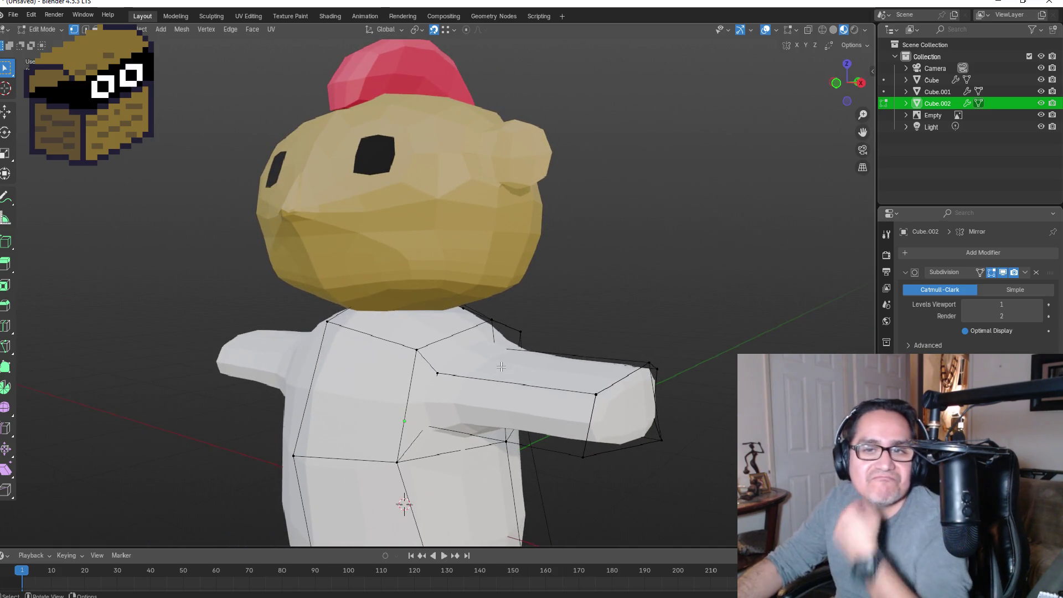
pyautogui.moveTo(499, 373)
pyautogui.mouseDown(button='middle')
pyautogui.moveTo(548, 379)
pyautogui.moveTo(410, 365)
pyautogui.mouseUp(button='middle')
pyautogui.scroll(3, 370, 350)
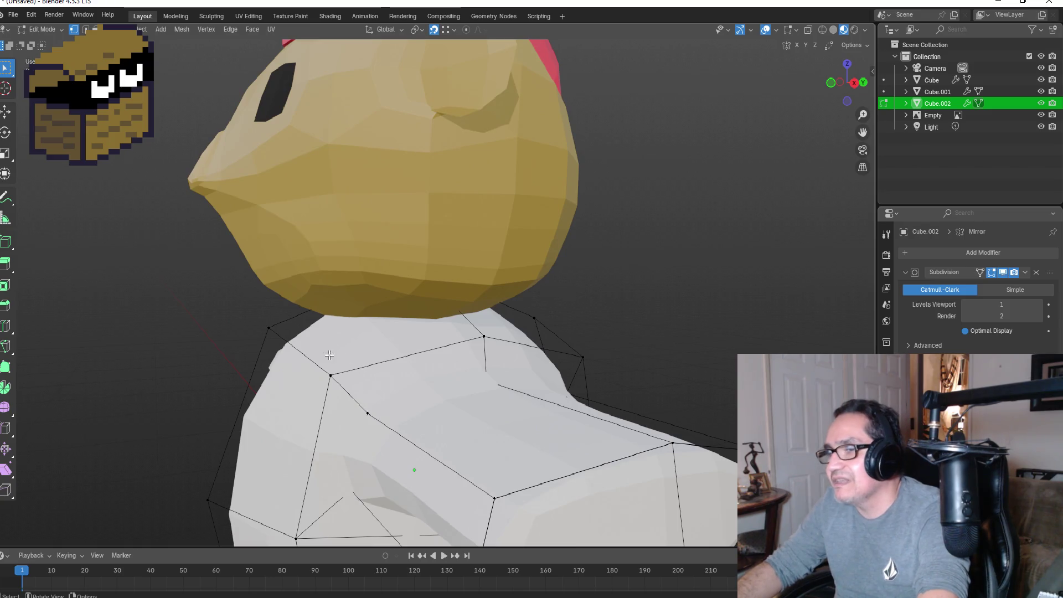
pyautogui.moveTo(368, 415); pyautogui.dragTo(382, 429)
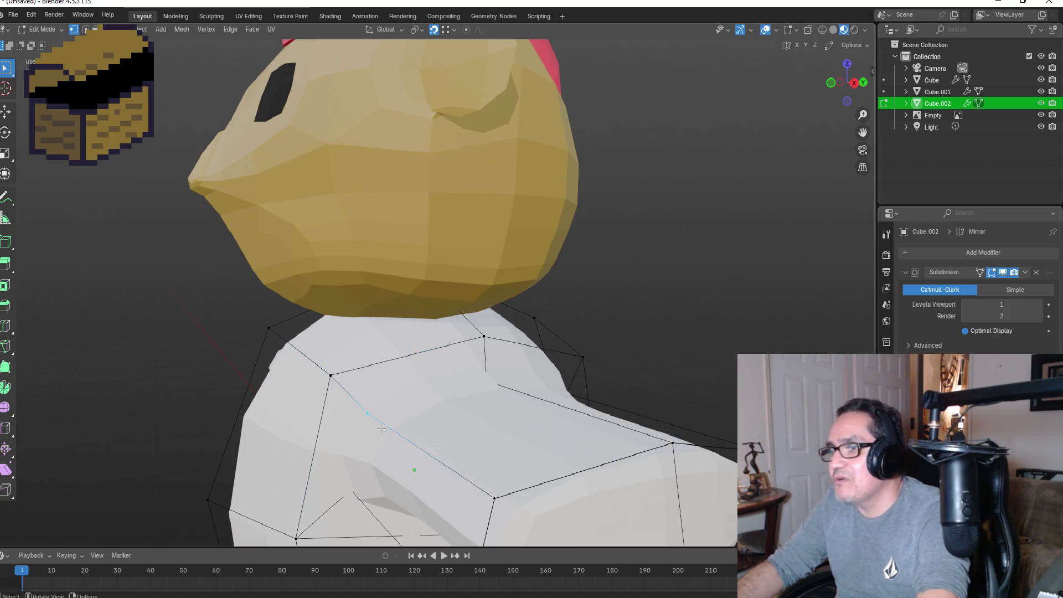
pyautogui.moveTo(409, 399); pyautogui.dragTo(457, 351, button='middle')
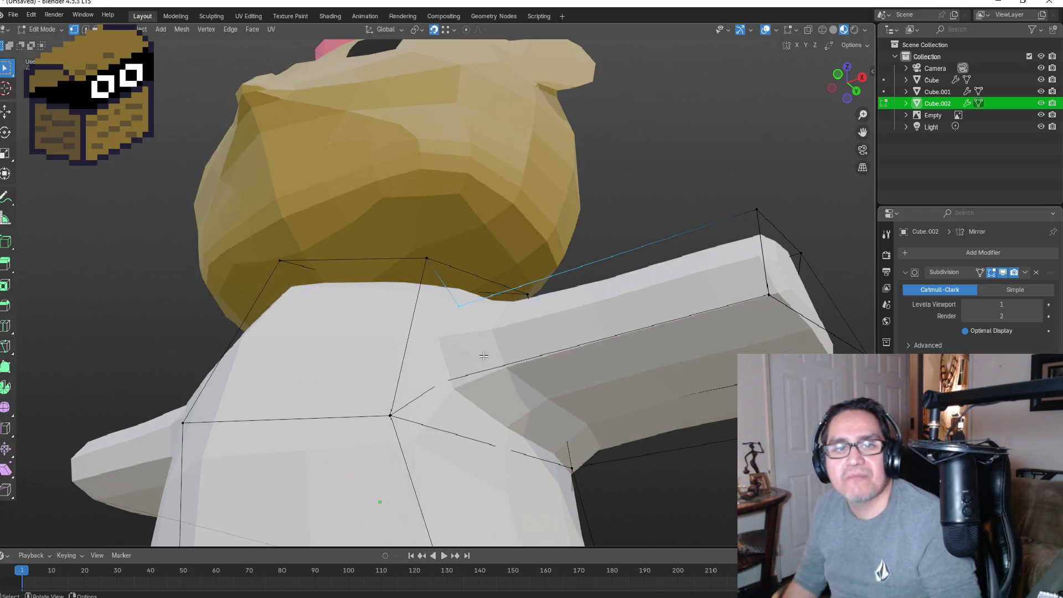
pyautogui.moveTo(593, 300)
pyautogui.mouseDown(button='middle')
pyautogui.moveTo(586, 349)
pyautogui.moveTo(495, 383)
pyautogui.mouseUp(button='middle')
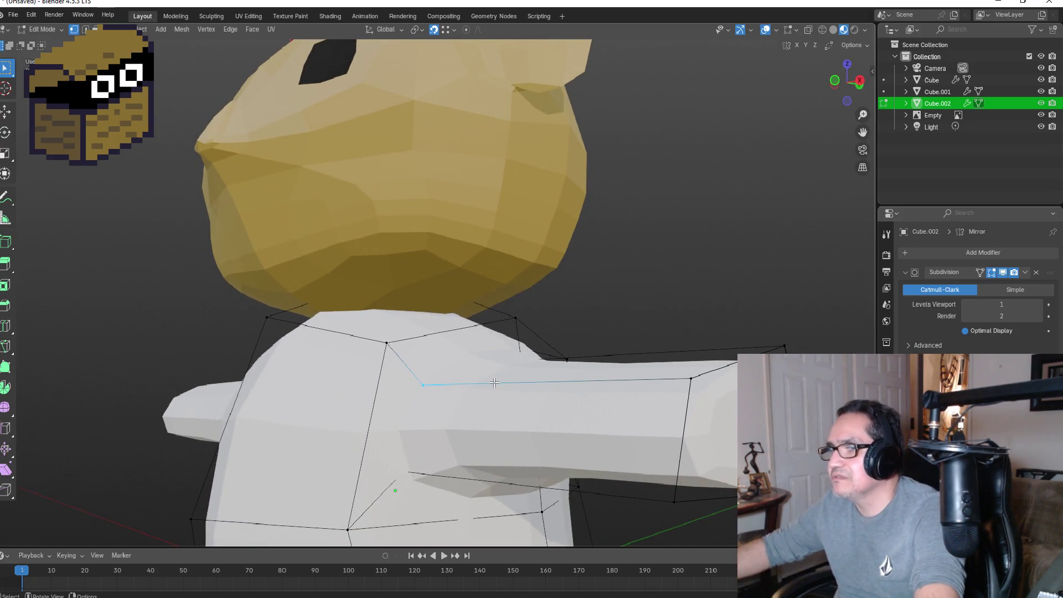
pyautogui.press('m')
pyautogui.click(494, 382)
# Step: Select the torso's centre vertical edge and switch the viewport to wireframe
pyautogui.moveTo(509, 371); pyautogui.dragTo(423, 367, button='middle')
pyautogui.moveTo(470, 396); pyautogui.dragTo(471, 390)
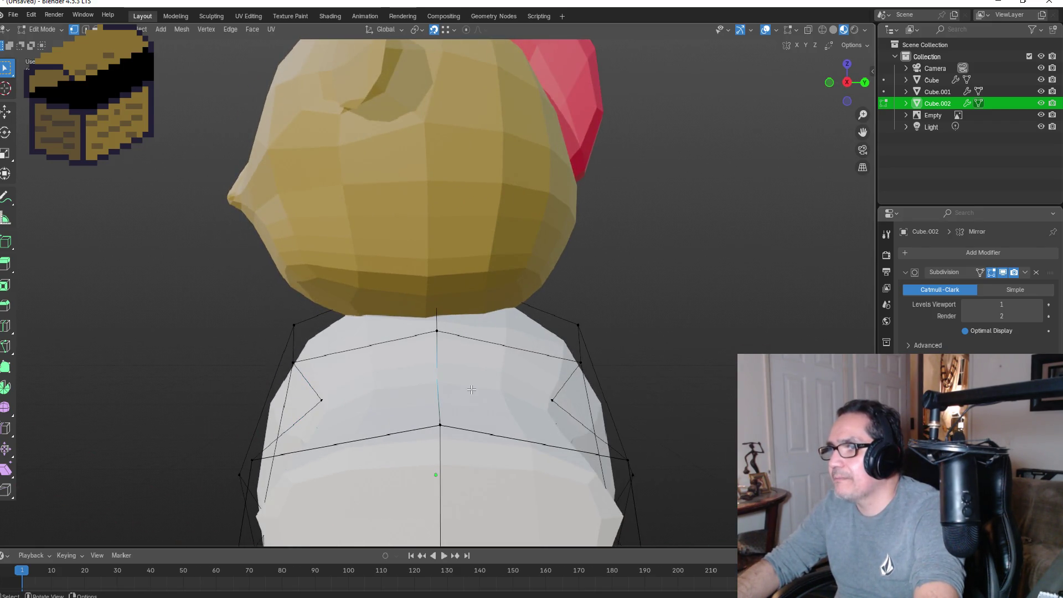
pyautogui.click(823, 30)
pyautogui.moveTo(498, 249)
pyautogui.mouseDown(button='middle')
pyautogui.moveTo(491, 355)
pyautogui.moveTo(535, 341)
pyautogui.moveTo(572, 368)
pyautogui.moveTo(531, 392)
pyautogui.mouseUp(button='middle')
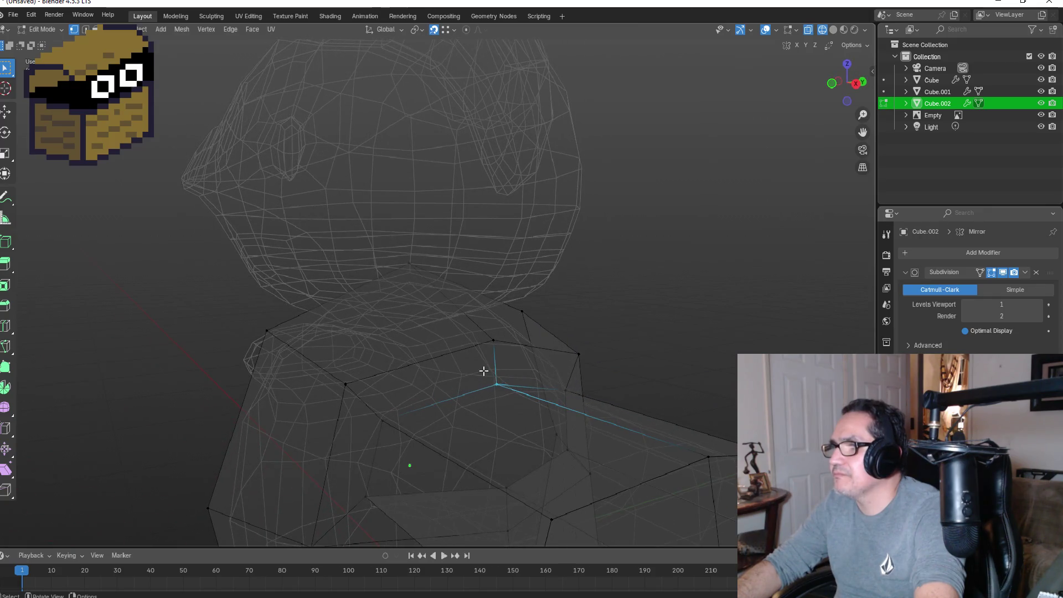
# Step: Select the vertex at the front centre of the neck opening and move it lower
pyautogui.moveTo(514, 397); pyautogui.dragTo(514, 397)
pyautogui.moveTo(514, 398)
pyautogui.mouseDown(button='middle')
pyautogui.moveTo(521, 387)
pyautogui.moveTo(503, 390)
pyautogui.mouseUp(button='middle')
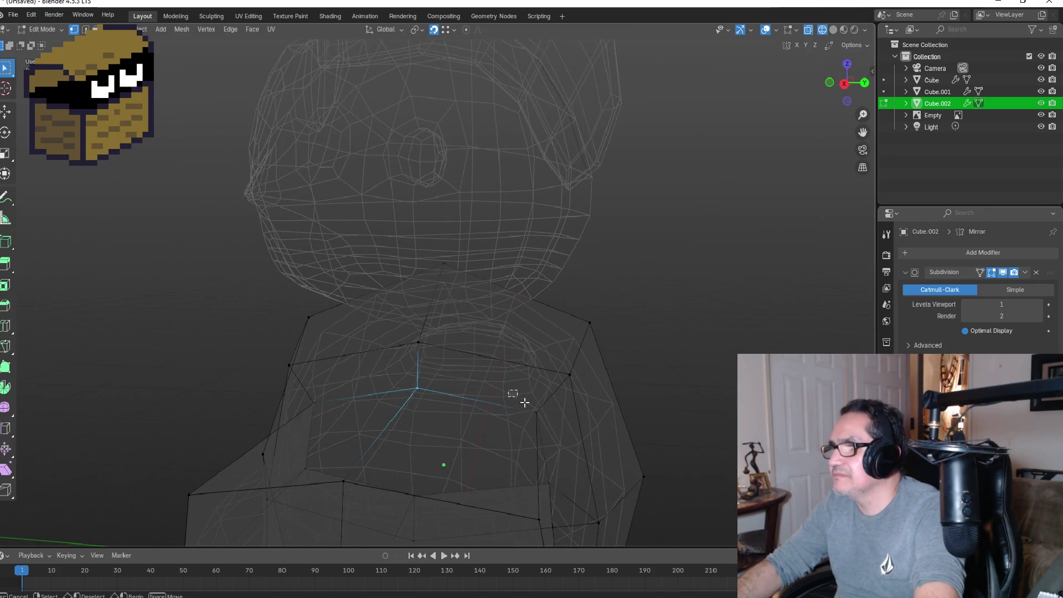
pyautogui.moveTo(548, 431); pyautogui.dragTo(548, 431)
pyautogui.moveTo(548, 431)
pyautogui.mouseDown(button='middle')
pyautogui.moveTo(511, 409)
pyautogui.moveTo(428, 399)
pyautogui.moveTo(429, 384)
pyautogui.moveTo(464, 386)
pyautogui.moveTo(432, 356)
pyautogui.moveTo(399, 394)
pyautogui.moveTo(455, 387)
pyautogui.moveTo(417, 369)
pyautogui.mouseUp(button='middle')
pyautogui.press('g')
pyautogui.rightClick(407, 398)
pyautogui.press('g')
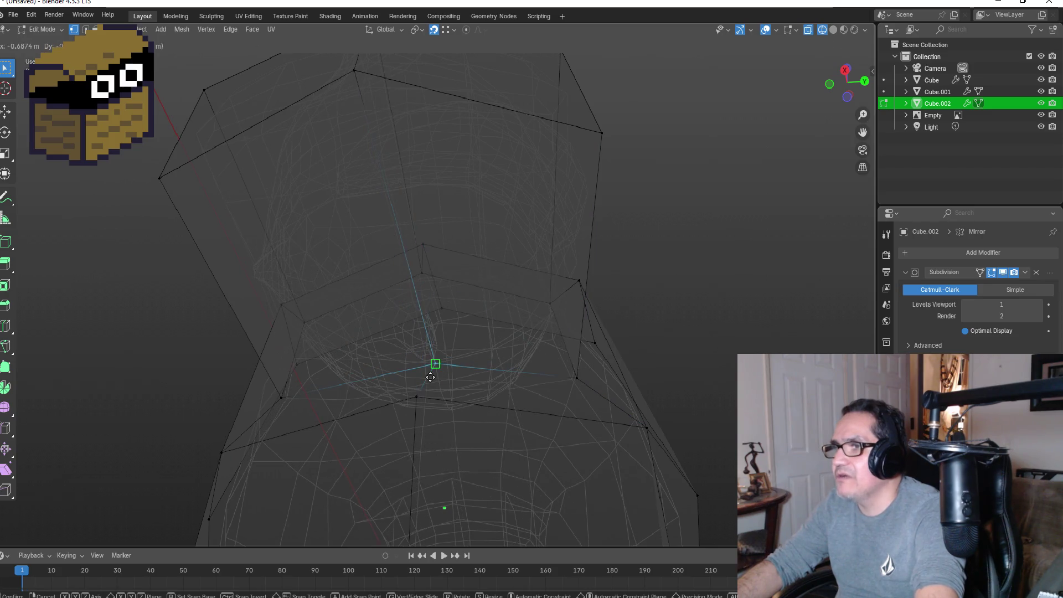
pyautogui.rightClick(427, 368)
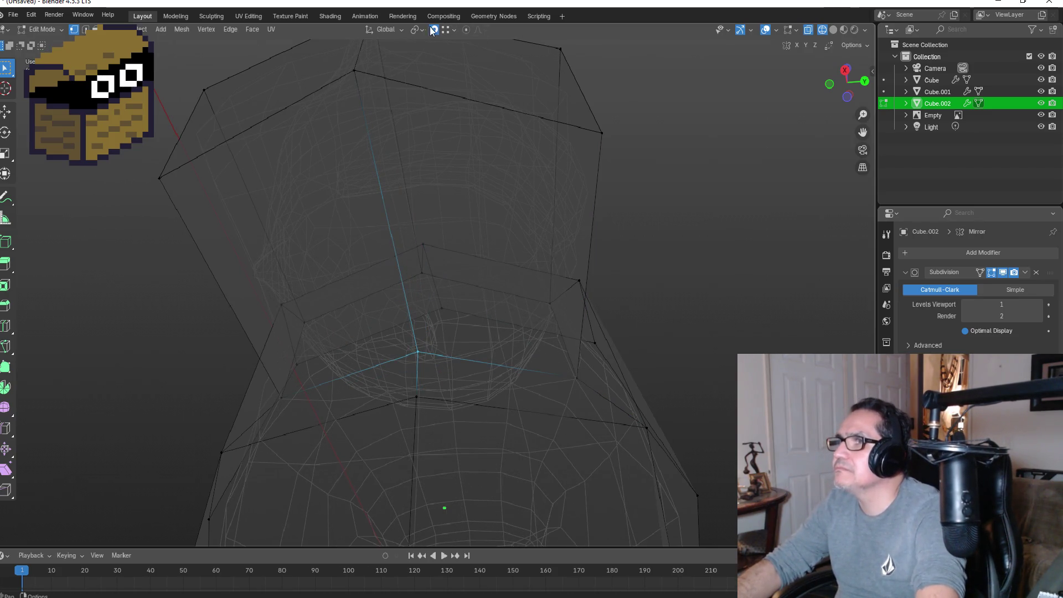
pyautogui.press('g')
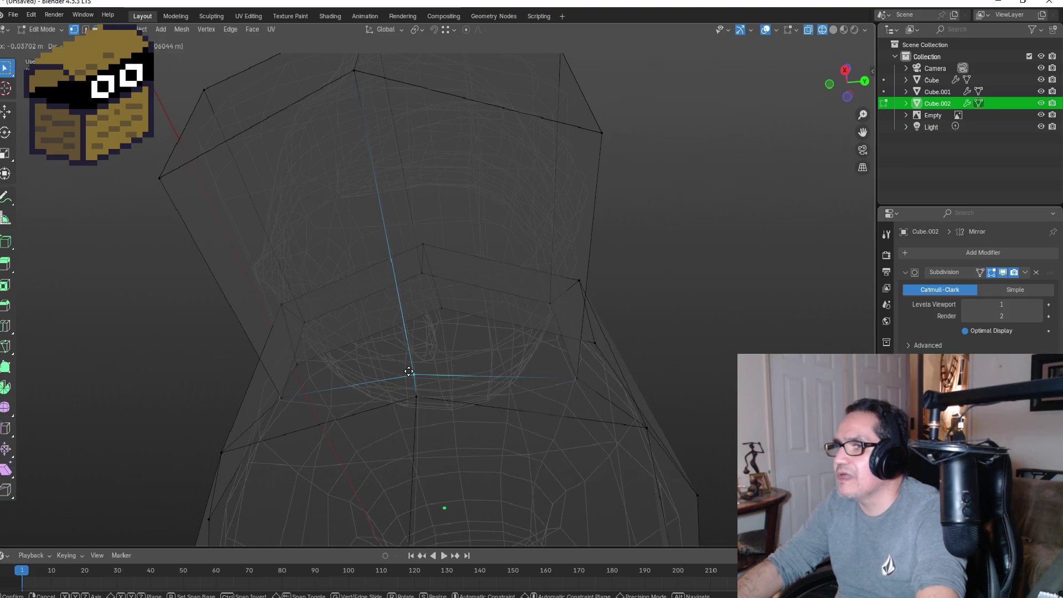
pyautogui.click(412, 368)
# Step: Select the top edge loop around the neck and view the torso straight from the front
pyautogui.moveTo(380, 380)
pyautogui.mouseDown(button='middle')
pyautogui.moveTo(321, 372)
pyautogui.moveTo(347, 387)
pyautogui.moveTo(355, 373)
pyautogui.moveTo(363, 392)
pyautogui.moveTo(406, 373)
pyautogui.mouseUp(button='middle')
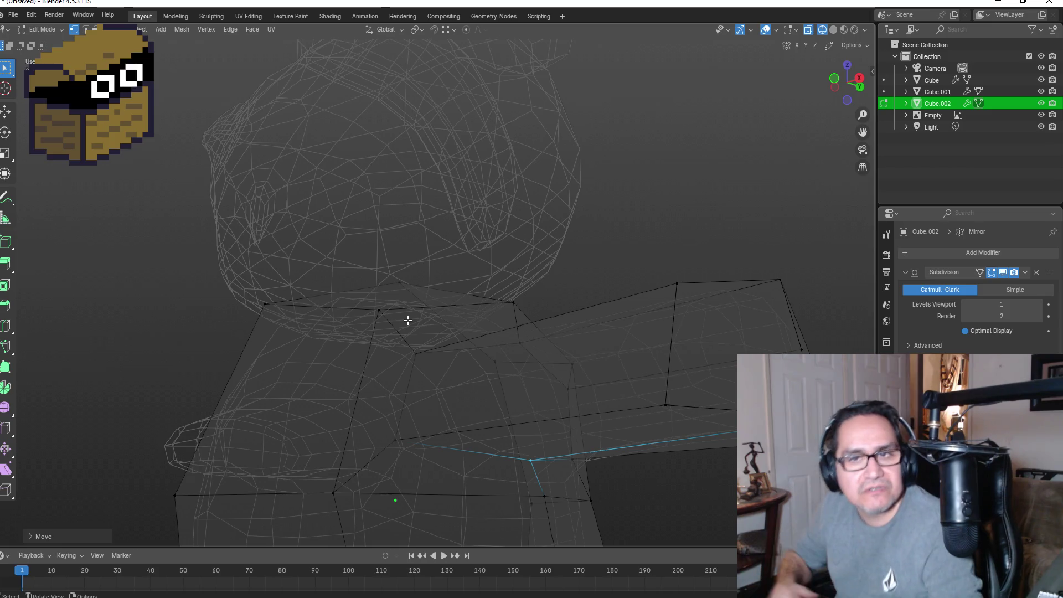
pyautogui.moveTo(446, 373)
pyautogui.mouseDown(button='middle')
pyautogui.moveTo(468, 342)
pyautogui.moveTo(380, 373)
pyautogui.moveTo(446, 385)
pyautogui.moveTo(473, 408)
pyautogui.moveTo(439, 375)
pyautogui.moveTo(405, 375)
pyautogui.moveTo(521, 353)
pyautogui.mouseUp(button='middle')
pyautogui.keyDown('alt'); pyautogui.click(489, 288); pyautogui.keyUp('alt')
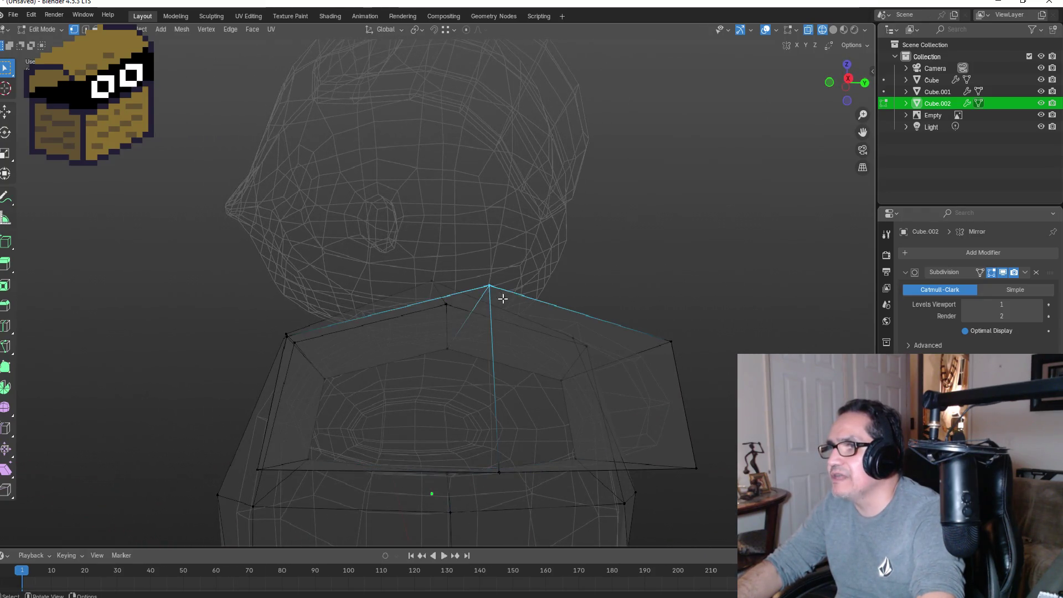
pyautogui.press('KP_1')
pyautogui.scroll(3, 681, 339)
# Step: Shift the neck edge loop sideways along the X axis
pyautogui.press('g')
pyautogui.press('x')
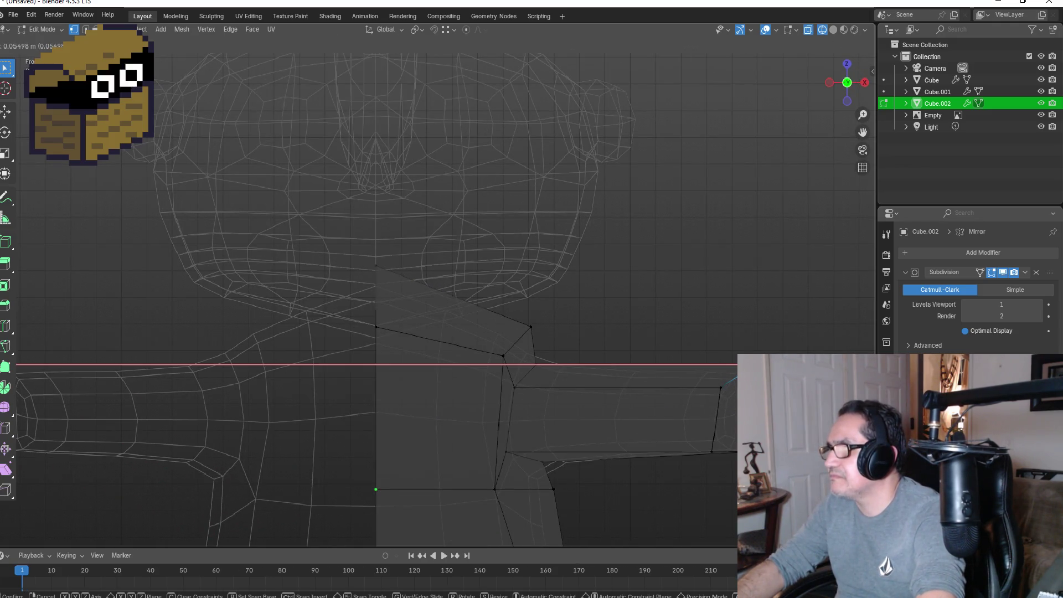
pyautogui.press('Return')
pyautogui.moveTo(681, 354)
pyautogui.mouseDown(button='middle')
pyautogui.moveTo(703, 368)
pyautogui.moveTo(665, 360)
pyautogui.moveTo(675, 362)
pyautogui.moveTo(703, 442)
pyautogui.moveTo(736, 463)
pyautogui.mouseUp(button='middle')
# Step: Flatten the arm end by pulling its pointed tip vertices inward along X in top view
pyautogui.keyDown('shift'); pyautogui.click(717, 443); pyautogui.keyUp('shift')
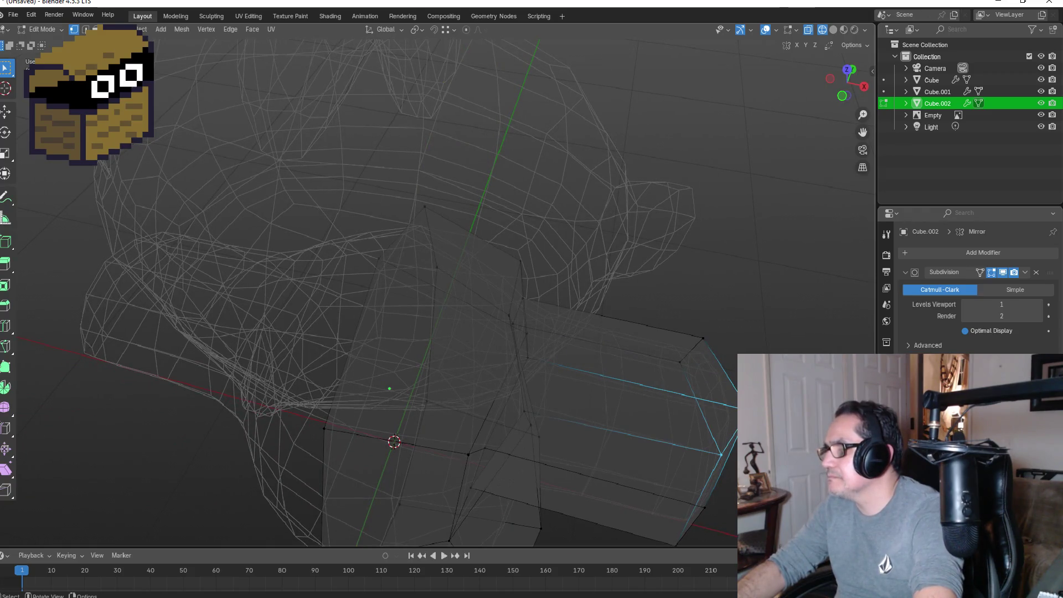
pyautogui.click(847, 71)
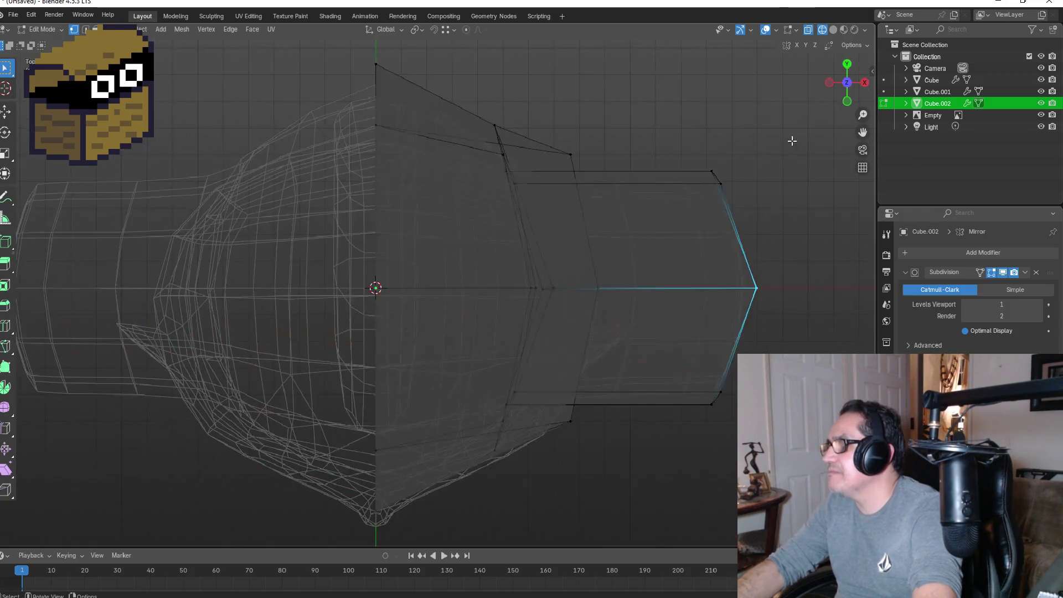
pyautogui.press('g')
pyautogui.press('x')
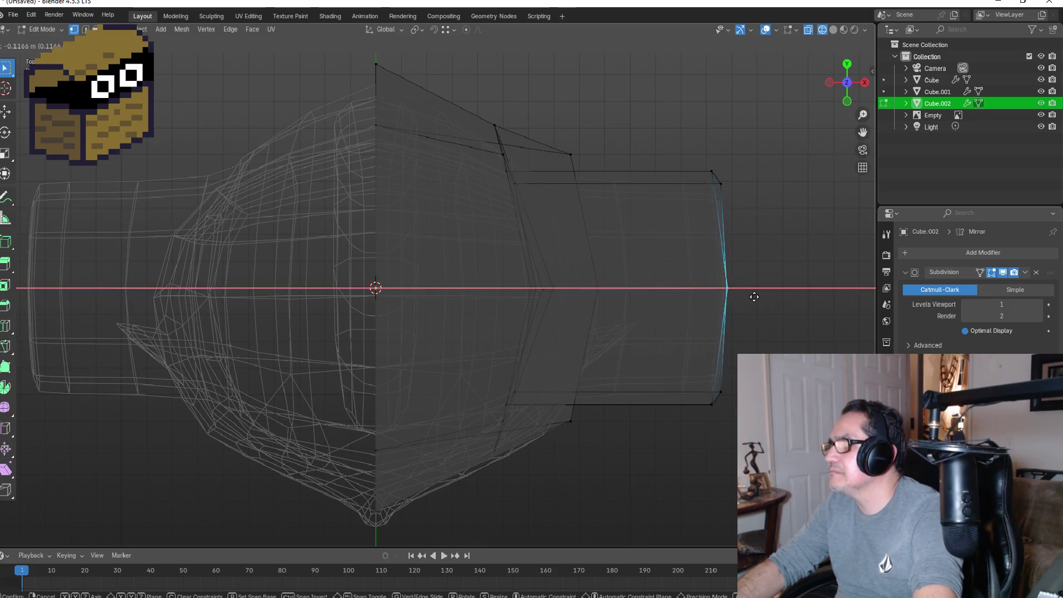
pyautogui.click(745, 296)
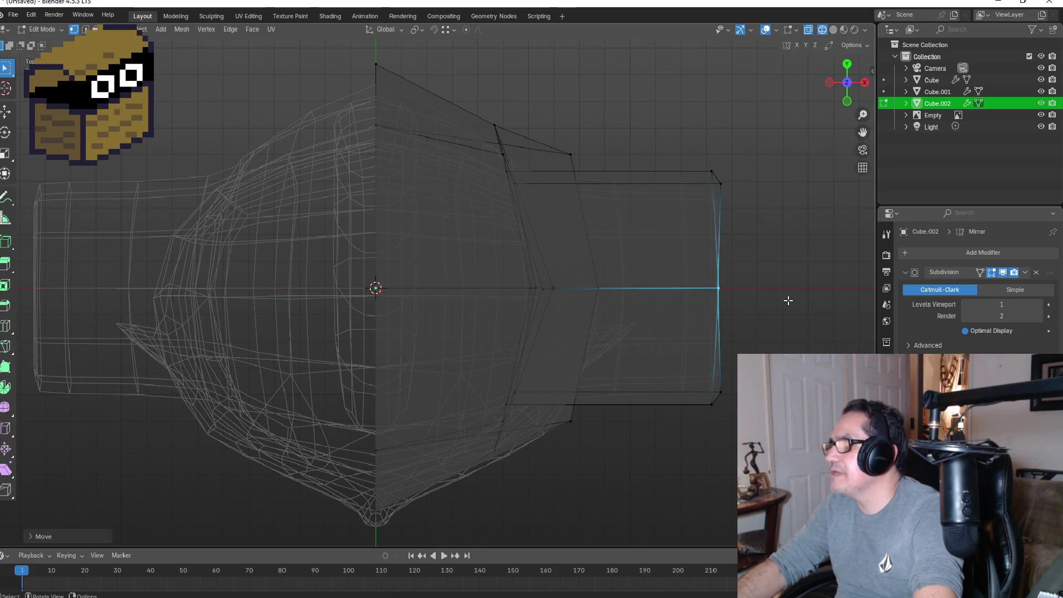
pyautogui.press('KP_1')
pyautogui.moveTo(695, 404)
pyautogui.mouseDown(button='middle')
pyautogui.moveTo(569, 408)
pyautogui.moveTo(541, 349)
pyautogui.moveTo(522, 369)
pyautogui.mouseUp(button='middle')
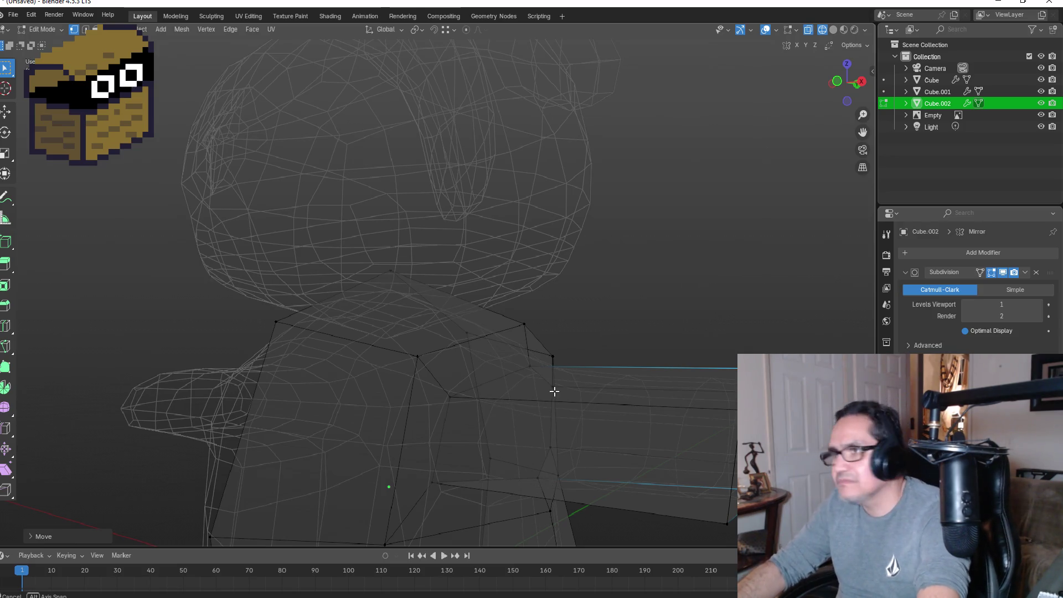
pyautogui.moveTo(553, 388); pyautogui.dragTo(524, 387, button='middle')
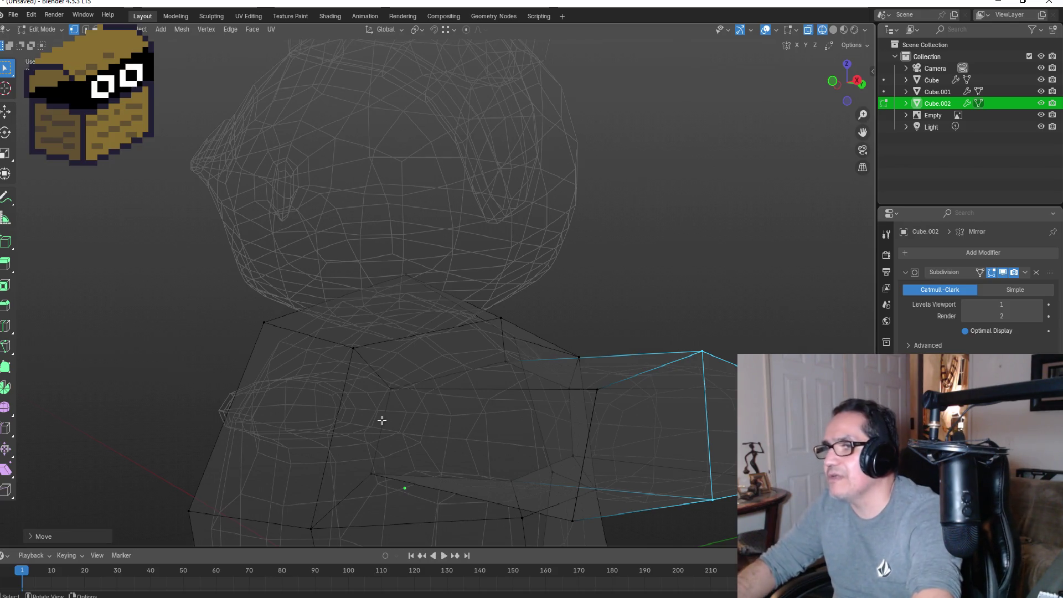
pyautogui.moveTo(385, 378); pyautogui.dragTo(412, 409)
# Step: Select a band of shoulder vertices and merge them At Center, then undo that merge
pyautogui.keyDown('shift'); pyautogui.click(353, 348); pyautogui.keyUp('shift')
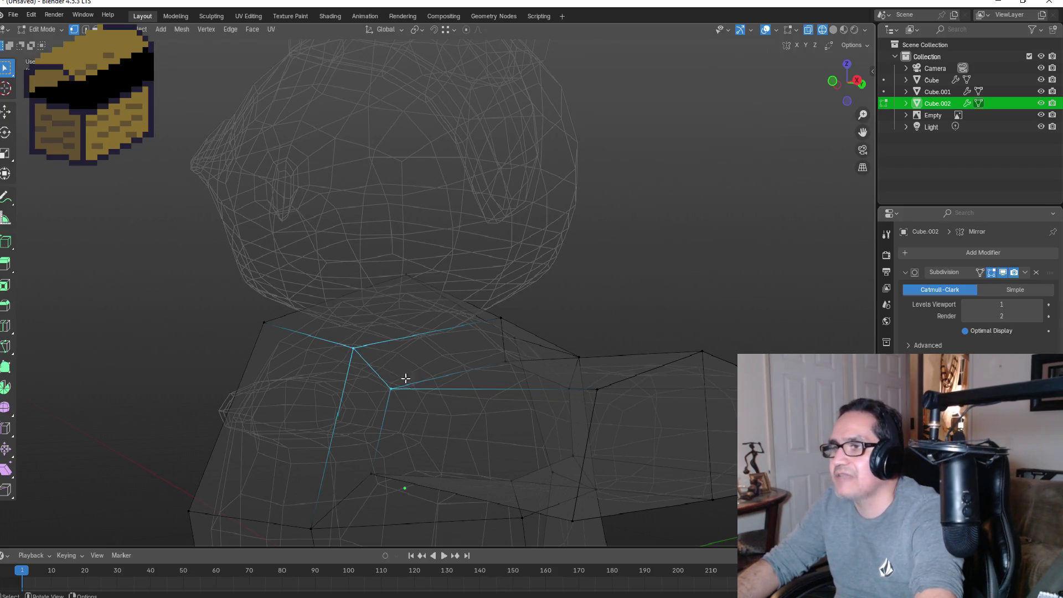
pyautogui.moveTo(445, 376); pyautogui.dragTo(408, 388, button='middle')
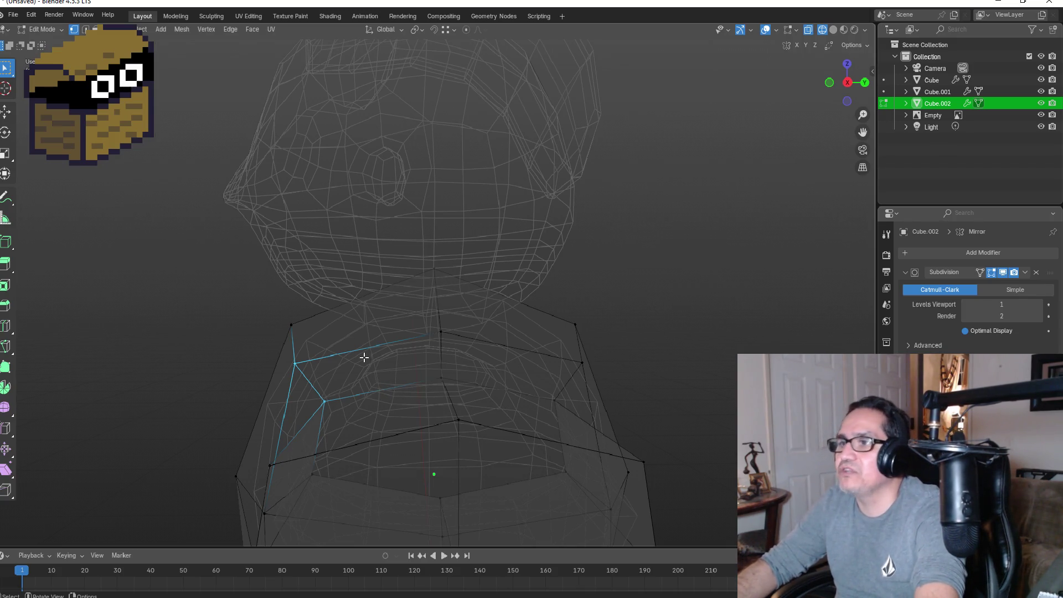
pyautogui.keyDown('shift'); pyautogui.click(452, 383); pyautogui.keyUp('shift')
pyautogui.keyDown('shift'); pyautogui.click(435, 325); pyautogui.keyUp('shift')
pyautogui.moveTo(577, 415)
pyautogui.mouseDown(button='middle')
pyautogui.moveTo(565, 368)
pyautogui.moveTo(527, 368)
pyautogui.moveTo(500, 384)
pyautogui.mouseUp(button='middle')
pyautogui.keyDown('shift'); pyautogui.click(481, 387); pyautogui.keyUp('shift')
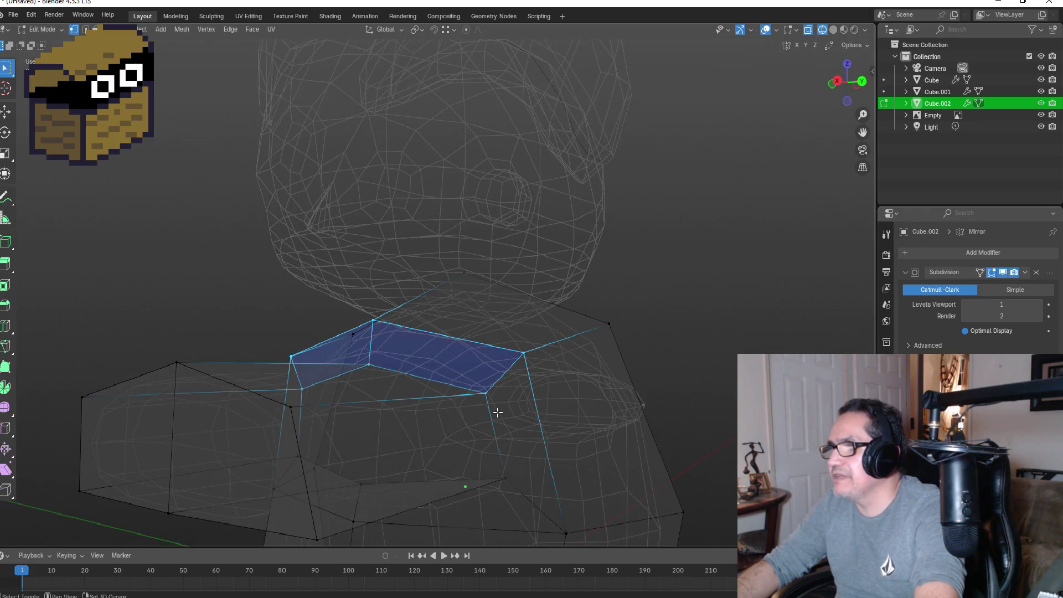
pyautogui.press('m')
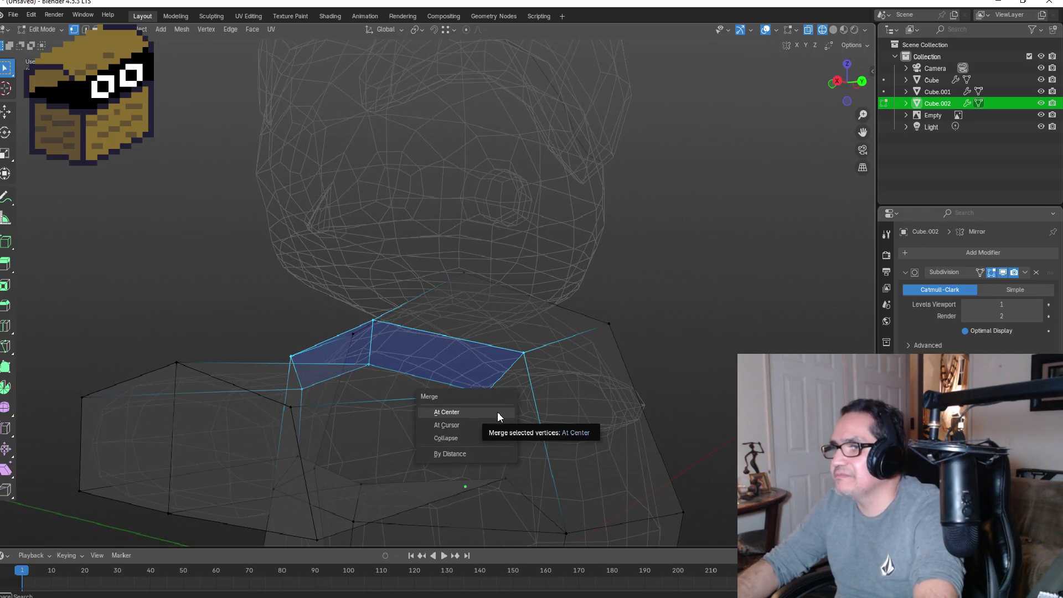
pyautogui.click(498, 413)
pyautogui.moveTo(470, 408); pyautogui.dragTo(501, 408, button='middle')
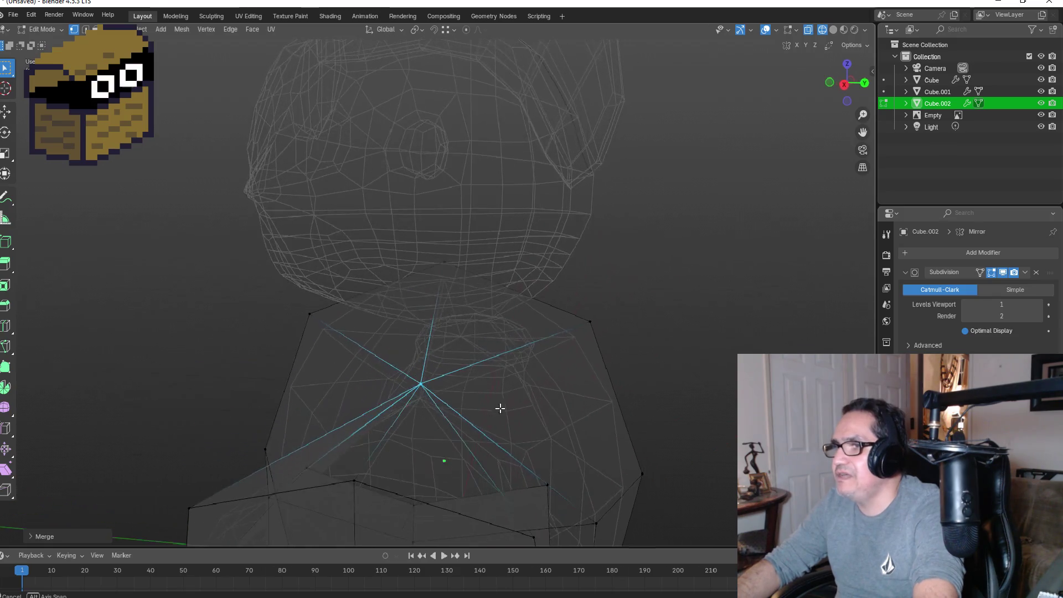
pyautogui.hotkey('ctrl', 'z')
# Step: Merge a single shoulder vertex and then a pair of shoulder vertices At Center
pyautogui.moveTo(427, 370); pyautogui.dragTo(447, 373, button='middle')
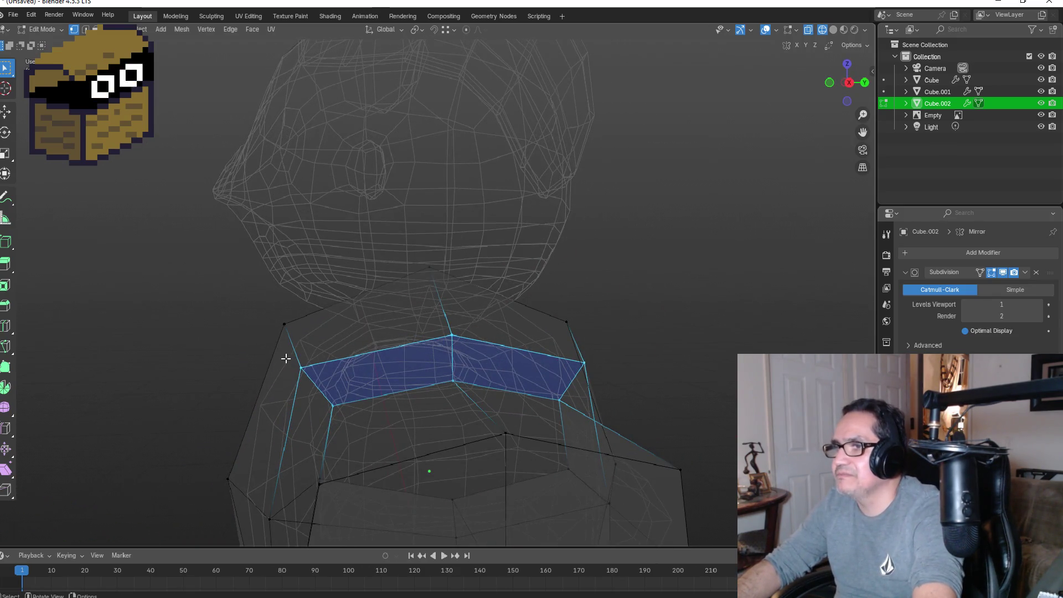
pyautogui.click(300, 367)
pyautogui.press('m')
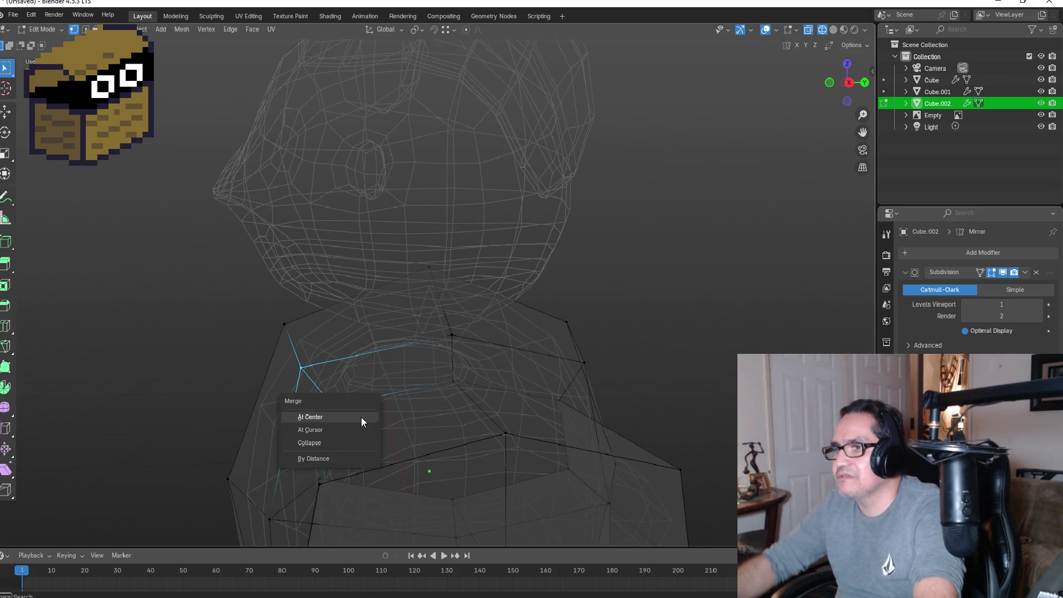
pyautogui.click(361, 419)
pyautogui.moveTo(426, 323); pyautogui.dragTo(472, 394)
pyautogui.press('m')
pyautogui.click(473, 394)
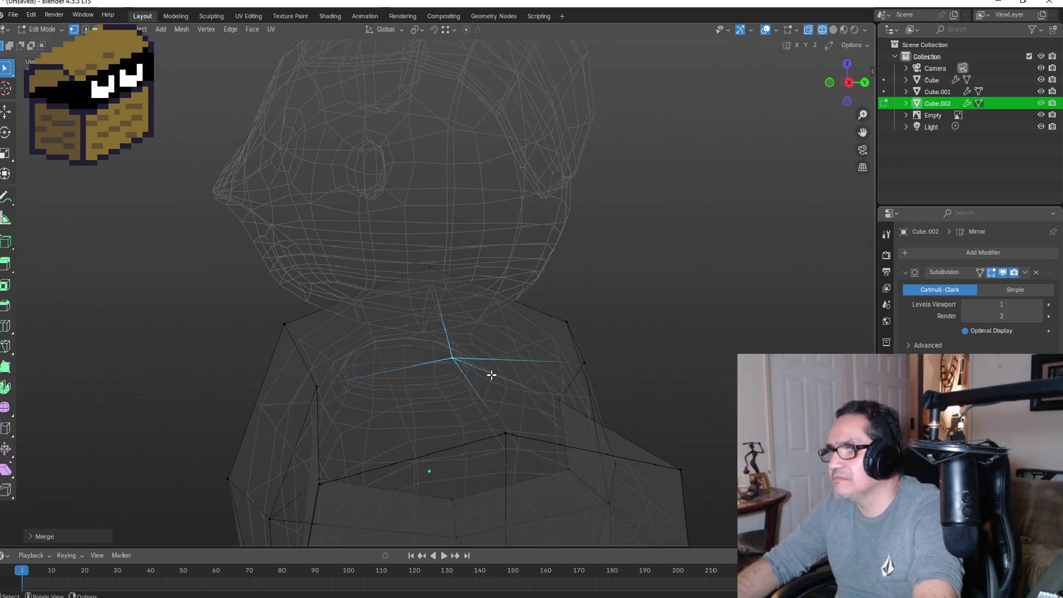
# Step: Merge another pair of neighbouring shoulder vertices at their midpoint
pyautogui.moveTo(573, 353); pyautogui.dragTo(465, 344, button='middle')
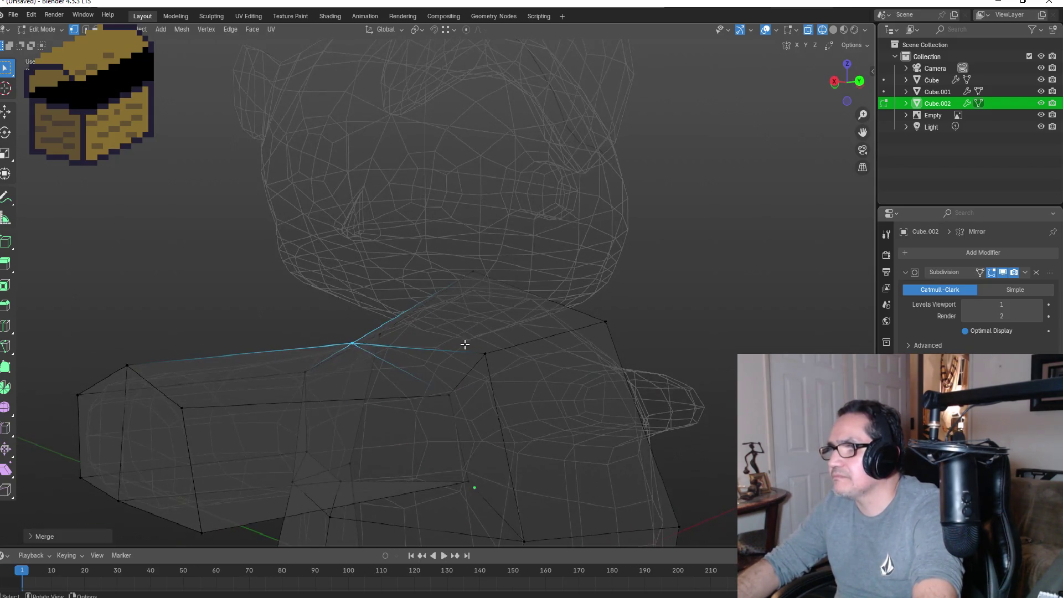
pyautogui.click(486, 355)
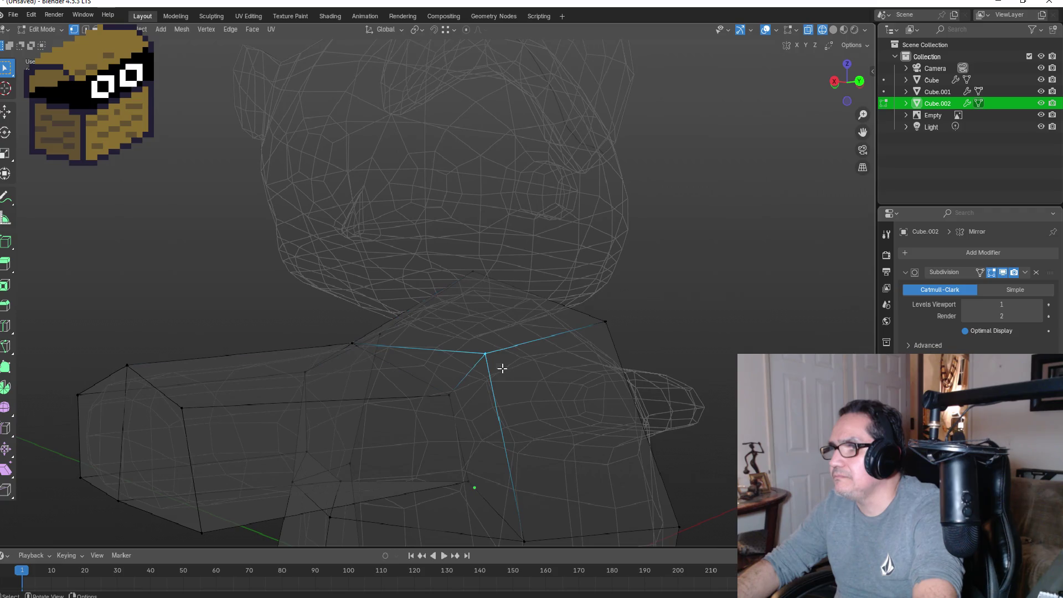
pyautogui.moveTo(458, 405); pyautogui.dragTo(458, 405)
pyautogui.press('m')
pyautogui.click(459, 405)
pyautogui.moveTo(412, 408)
pyautogui.mouseDown(button='middle')
pyautogui.moveTo(456, 348)
pyautogui.moveTo(476, 348)
pyautogui.moveTo(449, 358)
pyautogui.moveTo(484, 347)
pyautogui.moveTo(462, 365)
pyautogui.moveTo(461, 399)
pyautogui.mouseUp(button='middle')
pyautogui.moveTo(456, 418)
pyautogui.mouseDown()
pyautogui.moveTo(468, 427)
pyautogui.moveTo(442, 448)
pyautogui.mouseUp()
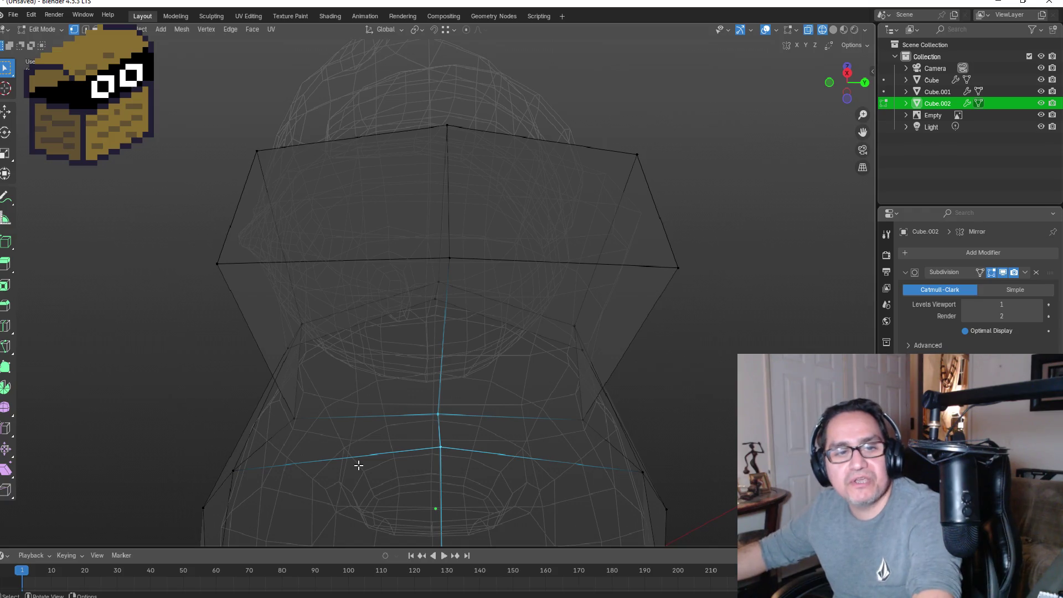
# Step: Merge the selected vertices and two more pairs on the far side and underarm At Center
pyautogui.press('m')
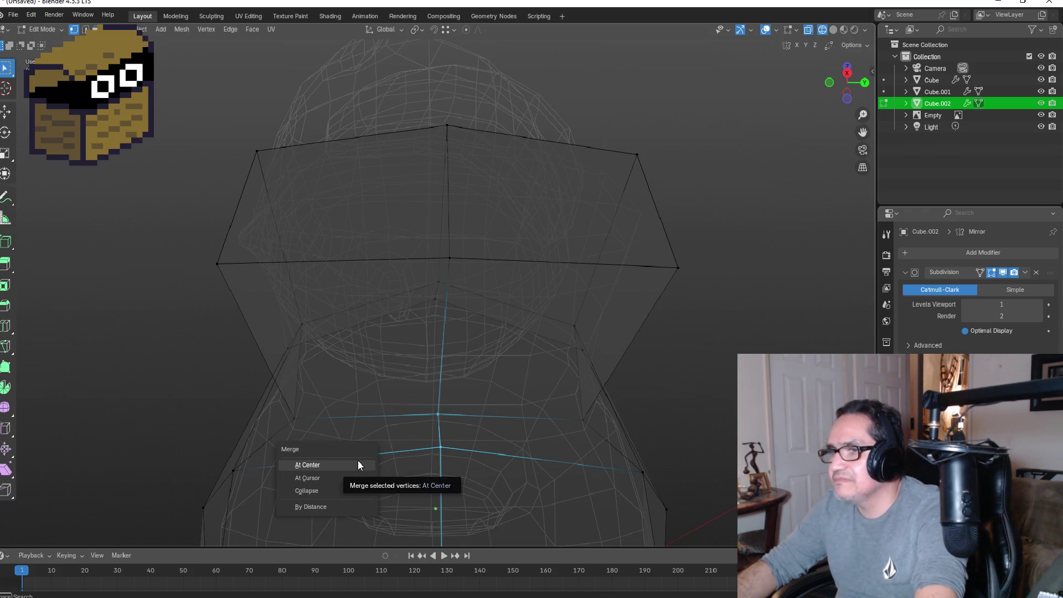
pyautogui.click(359, 464)
pyautogui.moveTo(330, 449)
pyautogui.mouseDown(button='middle')
pyautogui.moveTo(355, 446)
pyautogui.moveTo(365, 420)
pyautogui.moveTo(374, 424)
pyautogui.moveTo(366, 418)
pyautogui.moveTo(323, 433)
pyautogui.moveTo(380, 441)
pyautogui.moveTo(443, 474)
pyautogui.mouseUp(button='middle')
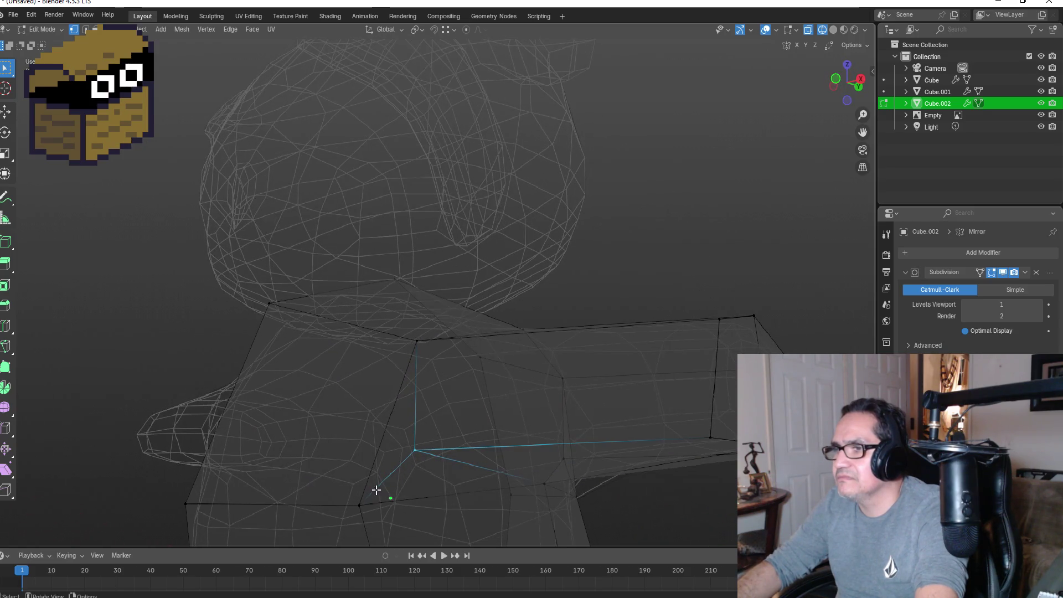
pyautogui.moveTo(370, 506); pyautogui.dragTo(353, 498)
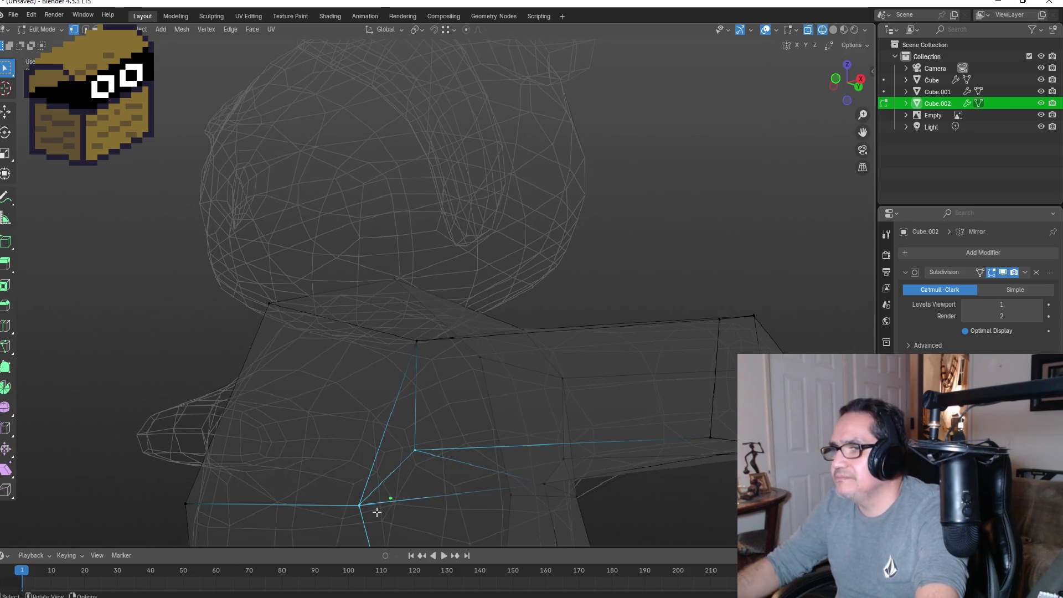
pyautogui.press('m')
pyautogui.click(376, 513)
pyautogui.moveTo(493, 505)
pyautogui.mouseDown(button='middle')
pyautogui.moveTo(534, 470)
pyautogui.moveTo(427, 451)
pyautogui.moveTo(438, 456)
pyautogui.moveTo(489, 429)
pyautogui.moveTo(478, 444)
pyautogui.mouseUp(button='middle')
pyautogui.moveTo(463, 409)
pyautogui.mouseDown()
pyautogui.moveTo(501, 452)
pyautogui.moveTo(551, 468)
pyautogui.mouseUp()
pyautogui.press('m')
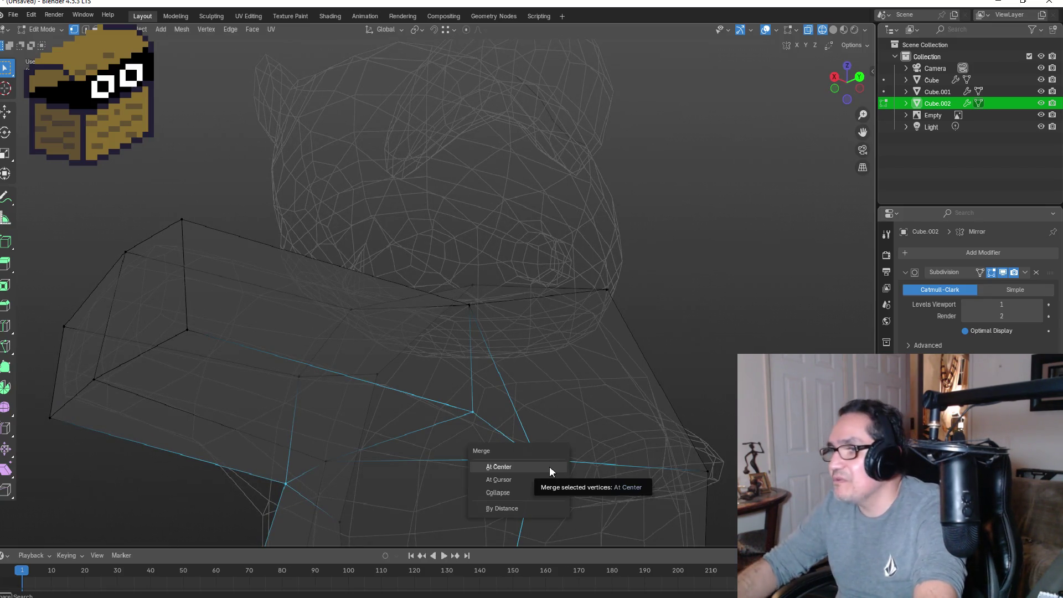
pyautogui.click(549, 466)
# Step: Merge one more vertex pair beneath the shoulder at its midpoint, then turn back to the front
pyautogui.moveTo(520, 389)
pyautogui.mouseDown(button='middle')
pyautogui.moveTo(581, 384)
pyautogui.moveTo(576, 360)
pyautogui.moveTo(539, 403)
pyautogui.moveTo(463, 451)
pyautogui.mouseUp(button='middle')
pyautogui.hotkey('alt', 'a')
pyautogui.moveTo(446, 404)
pyautogui.mouseDown(button='middle')
pyautogui.moveTo(555, 453)
pyautogui.moveTo(527, 403)
pyautogui.moveTo(489, 373)
pyautogui.mouseUp(button='middle')
pyautogui.moveTo(487, 375); pyautogui.dragTo(507, 397)
pyautogui.keyDown('shift'); pyautogui.click(568, 433); pyautogui.keyUp('shift')
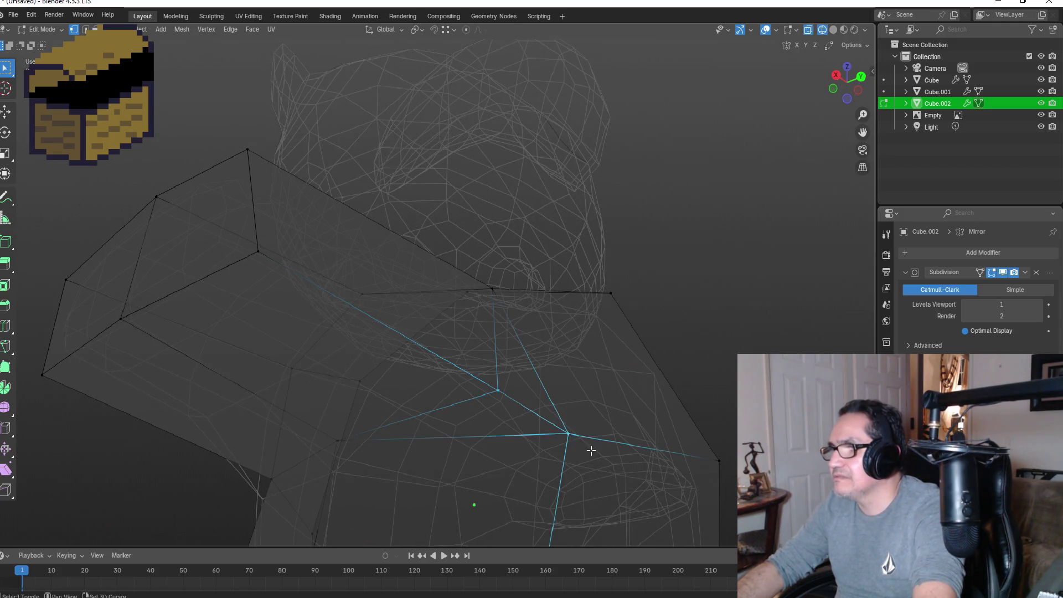
pyautogui.press('m')
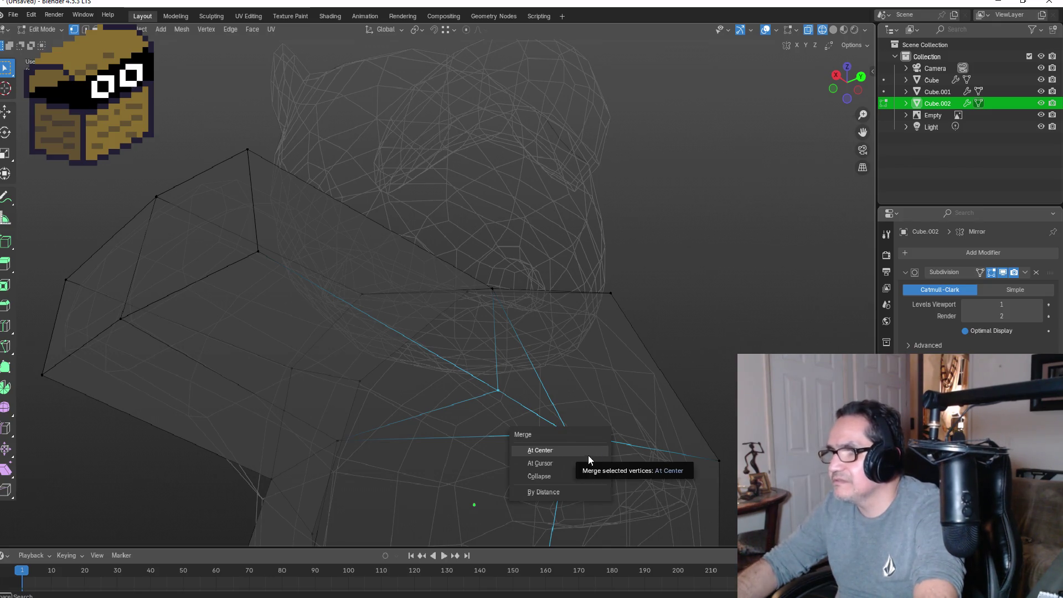
pyautogui.click(592, 453)
pyautogui.moveTo(399, 441)
pyautogui.mouseDown(button='middle')
pyautogui.moveTo(487, 429)
pyautogui.moveTo(417, 425)
pyautogui.moveTo(430, 446)
pyautogui.moveTo(562, 482)
pyautogui.moveTo(642, 397)
pyautogui.mouseUp(button='middle')
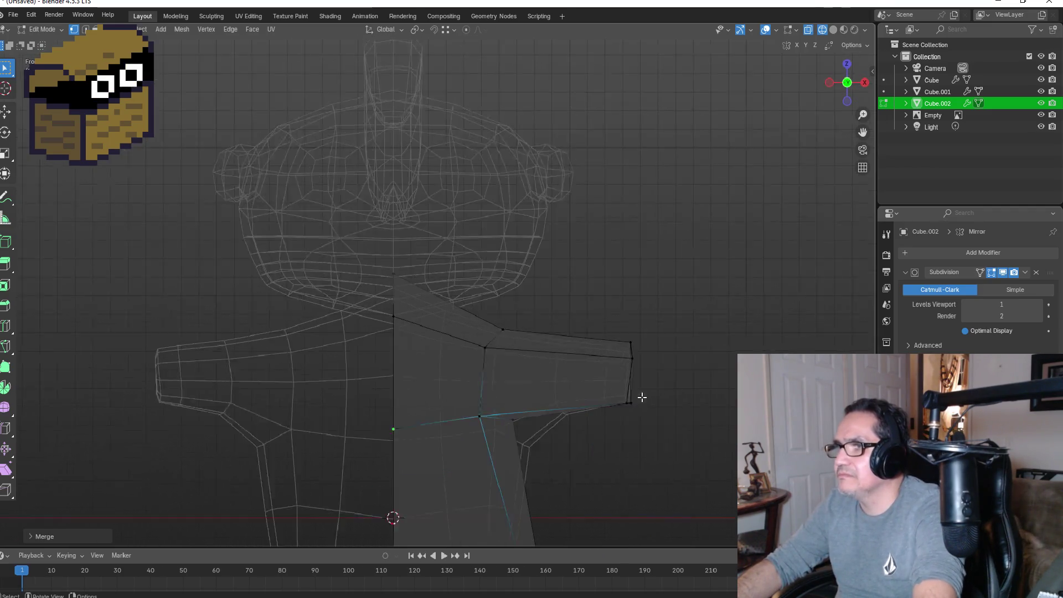
pyautogui.scroll(-1, 648, 410)
# Step: Toggle out of and back into Edit Mode, then box-select the faces at the arm's end
pyautogui.press('Tab')
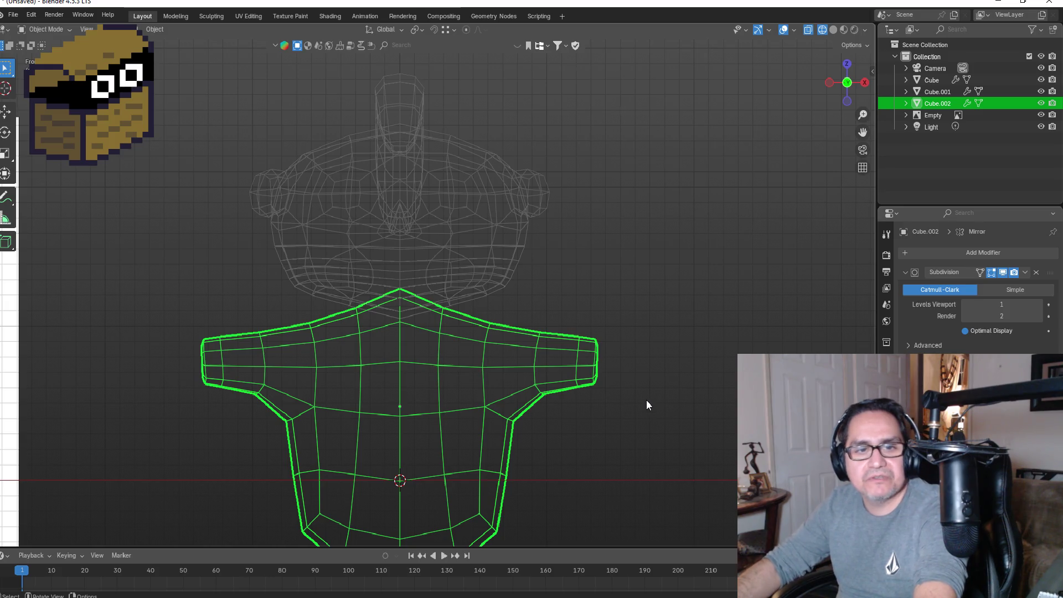
pyautogui.press('Tab')
pyautogui.moveTo(566, 309); pyautogui.dragTo(655, 410)
pyautogui.moveTo(655, 410)
pyautogui.mouseDown(button='middle')
pyautogui.moveTo(712, 361)
pyautogui.moveTo(612, 327)
pyautogui.moveTo(613, 351)
pyautogui.moveTo(674, 364)
pyautogui.mouseUp(button='middle')
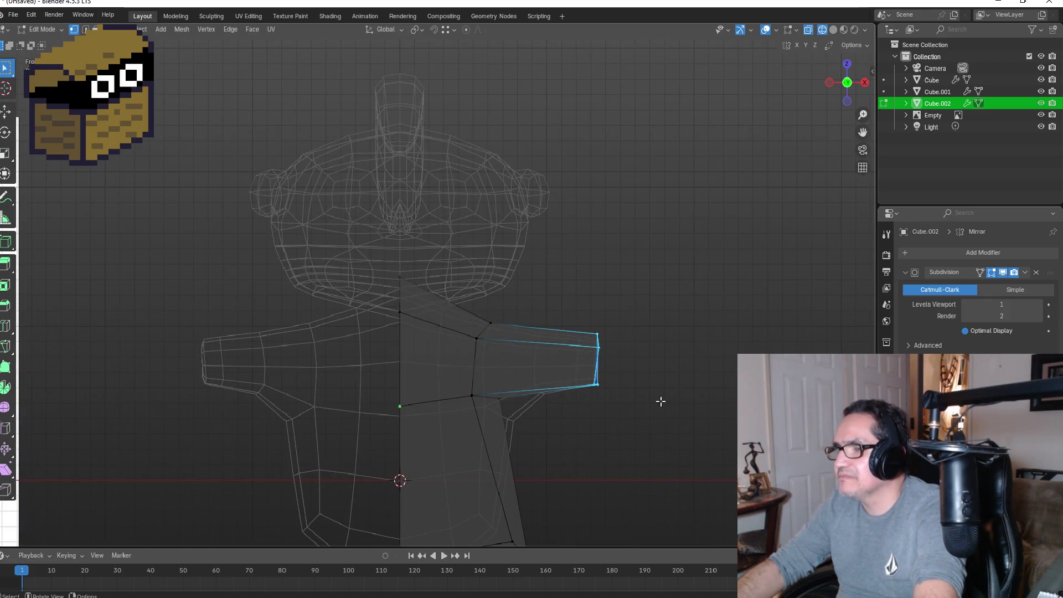
# Step: Check the model in Solid and Rendered shading, then extrude the arm end along X from front Wireframe view
pyautogui.click(835, 31)
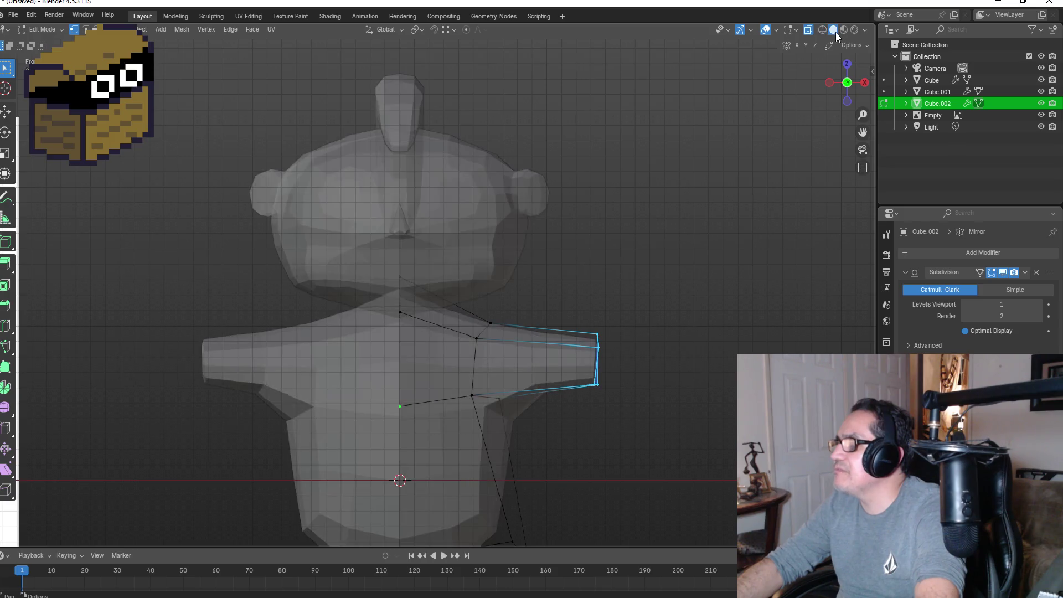
pyautogui.click(850, 32)
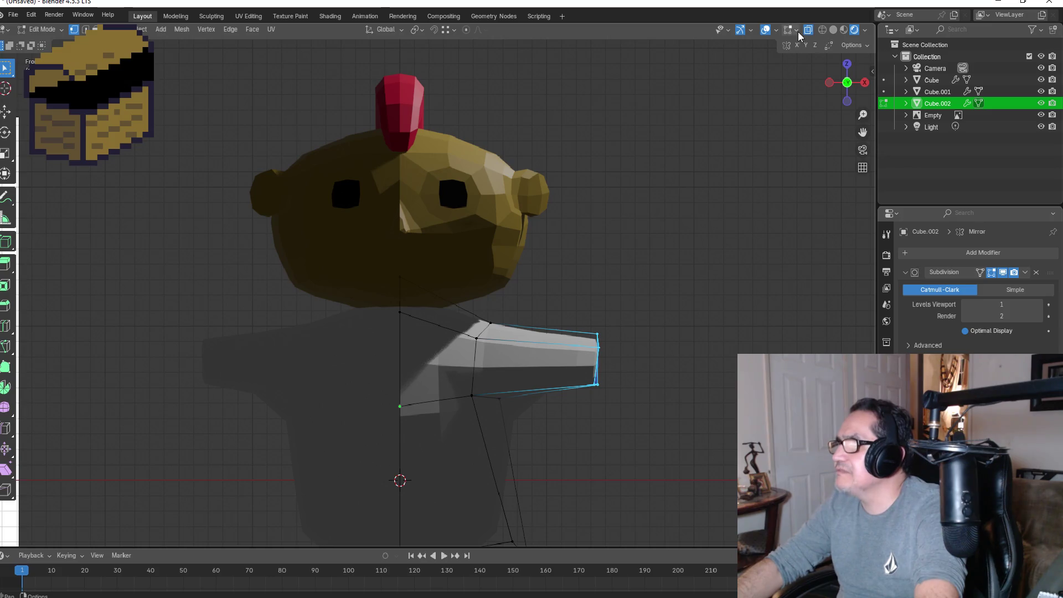
pyautogui.click(821, 33)
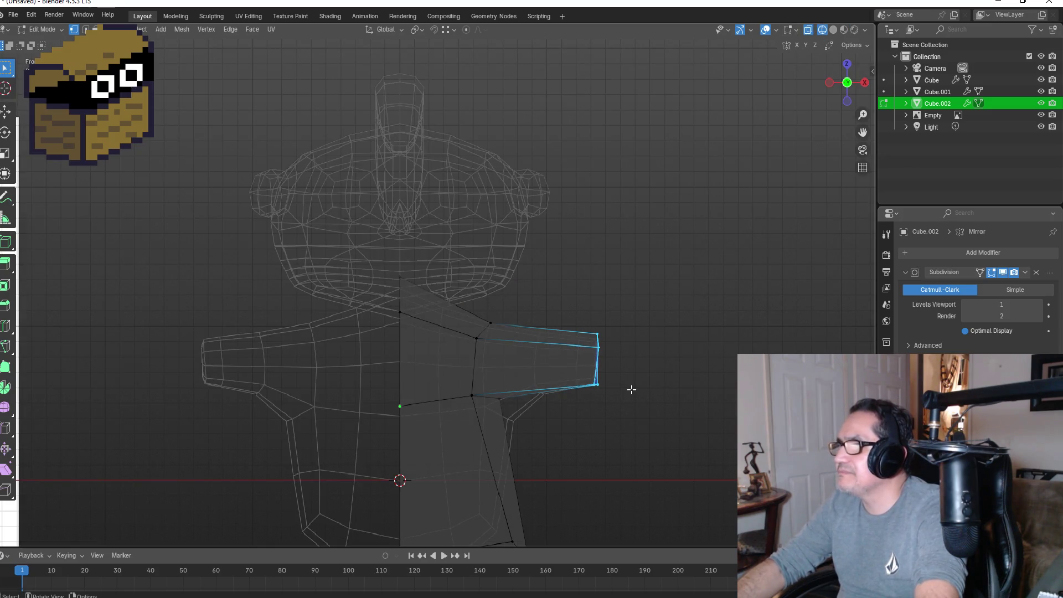
pyautogui.moveTo(643, 378); pyautogui.dragTo(620, 382, button='middle')
pyautogui.press('KP_1')
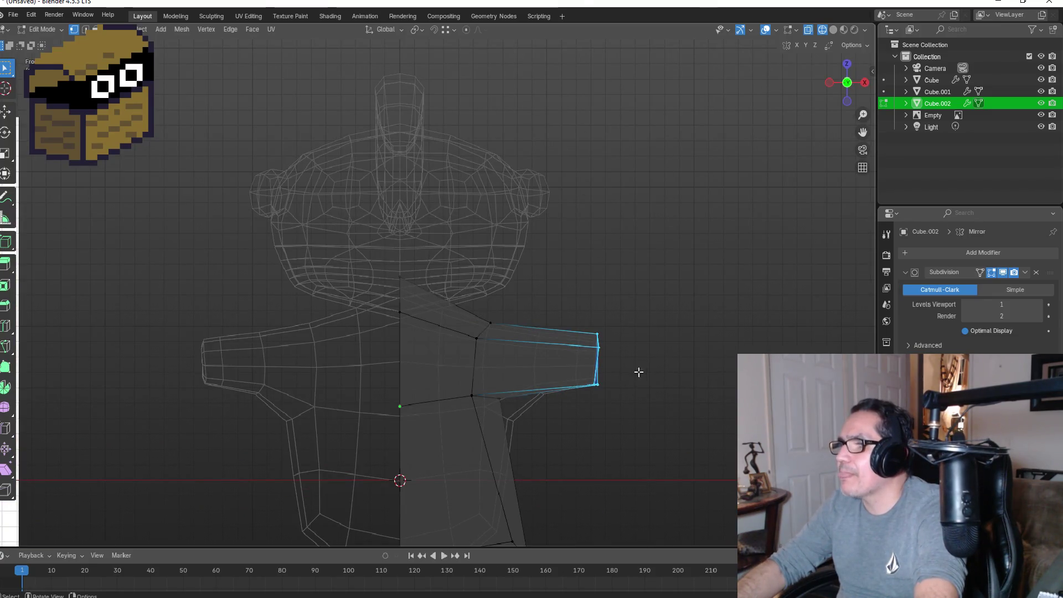
pyautogui.press('e')
pyautogui.press('x')
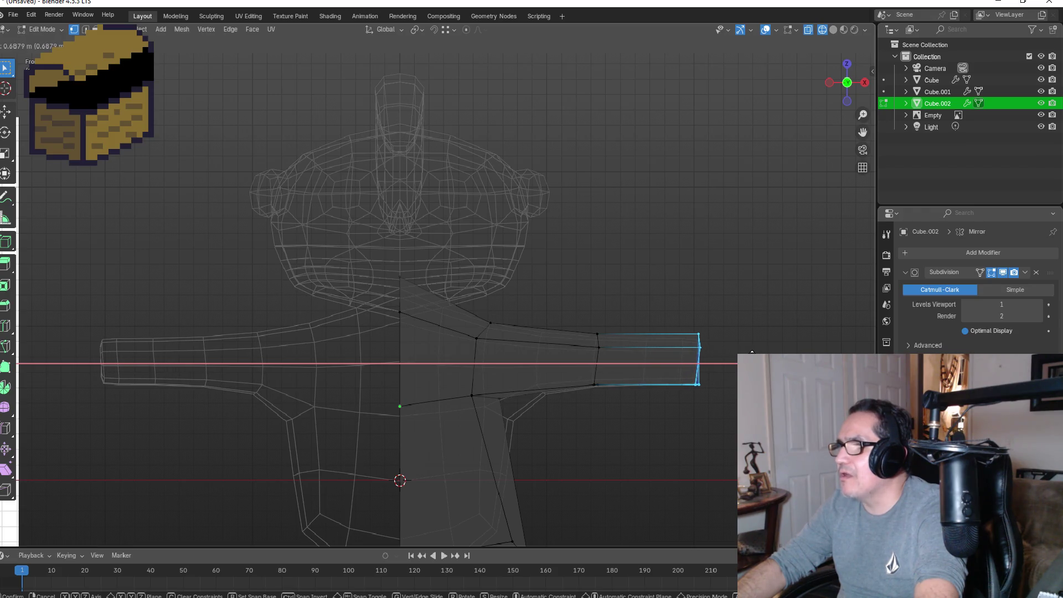
# Step: Extrude the arm end twice along X, lengthening both mirrored arms, then return to front view
pyautogui.click(754, 351)
pyautogui.press('e')
pyautogui.press('x')
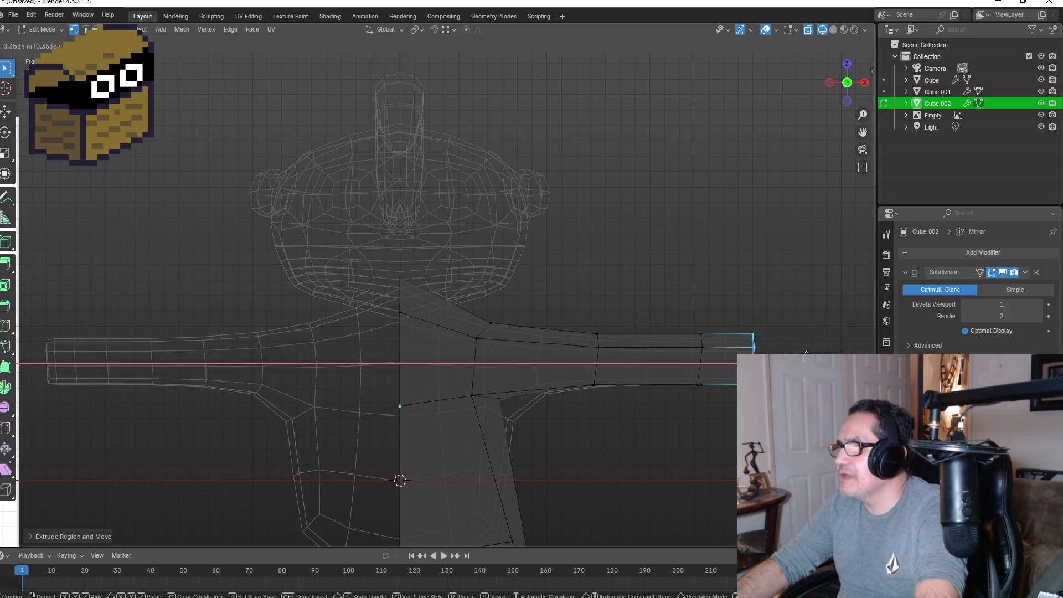
pyautogui.click(806, 351)
pyautogui.moveTo(806, 351); pyautogui.dragTo(702, 335, button='middle')
pyautogui.press('KP_1')
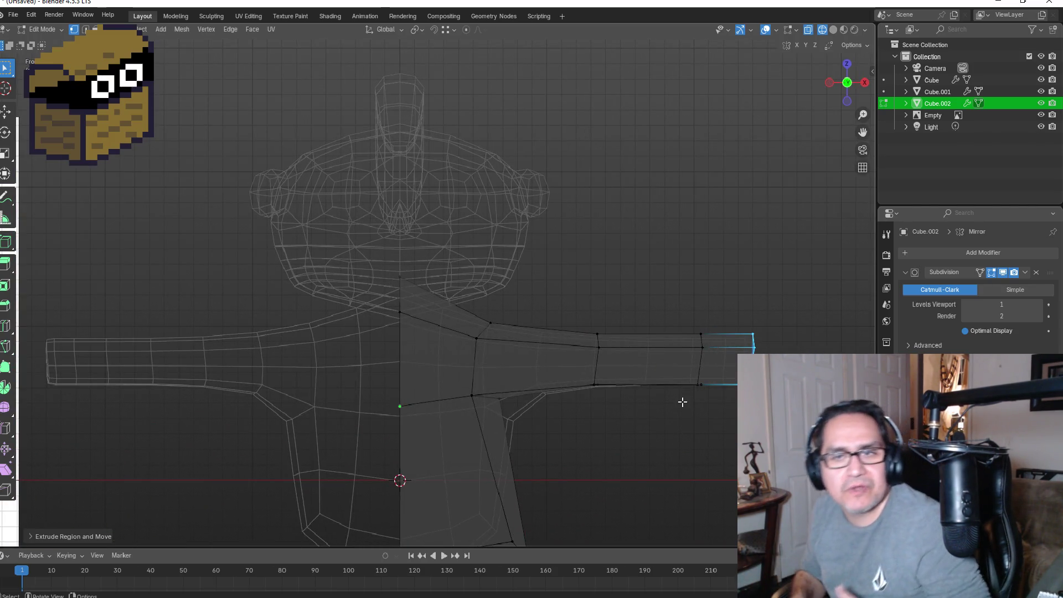
pyautogui.scroll(-4, 636, 401)
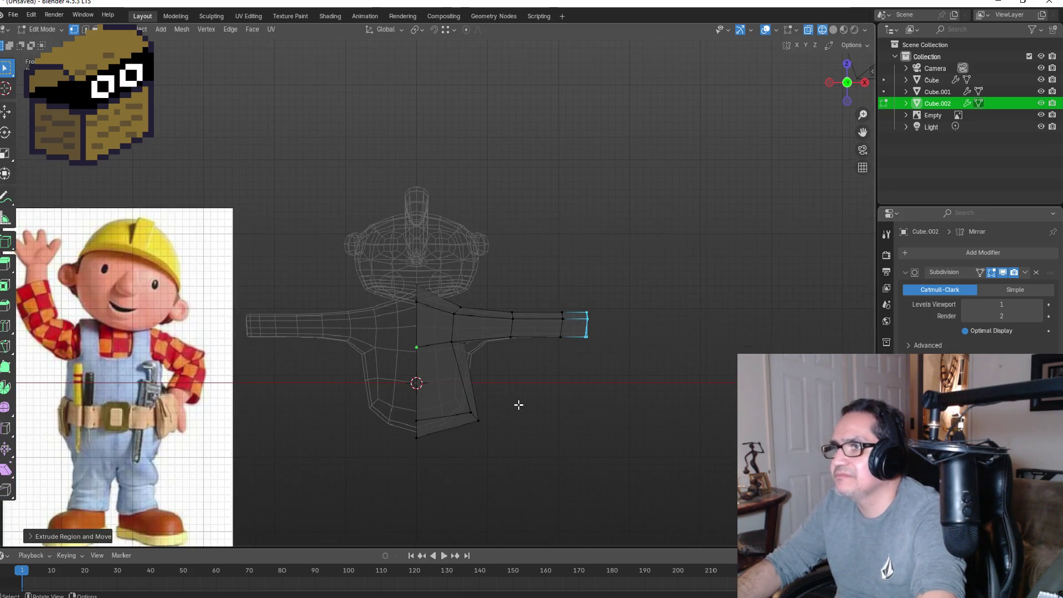
# Step: Inspect the long-armed character in Material Preview from front, top and angled views, then re-enter Edit Mode
pyautogui.press('Tab')
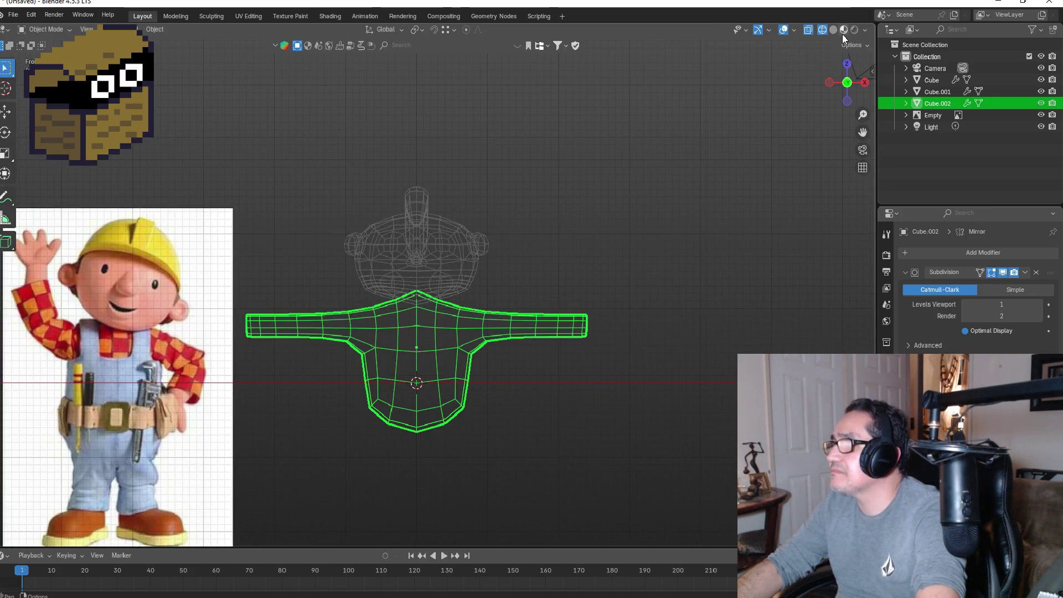
pyautogui.click(843, 29)
pyautogui.moveTo(606, 269)
pyautogui.mouseDown(button='middle')
pyautogui.moveTo(587, 254)
pyautogui.moveTo(518, 261)
pyautogui.mouseUp(button='middle')
pyautogui.press('KP_1')
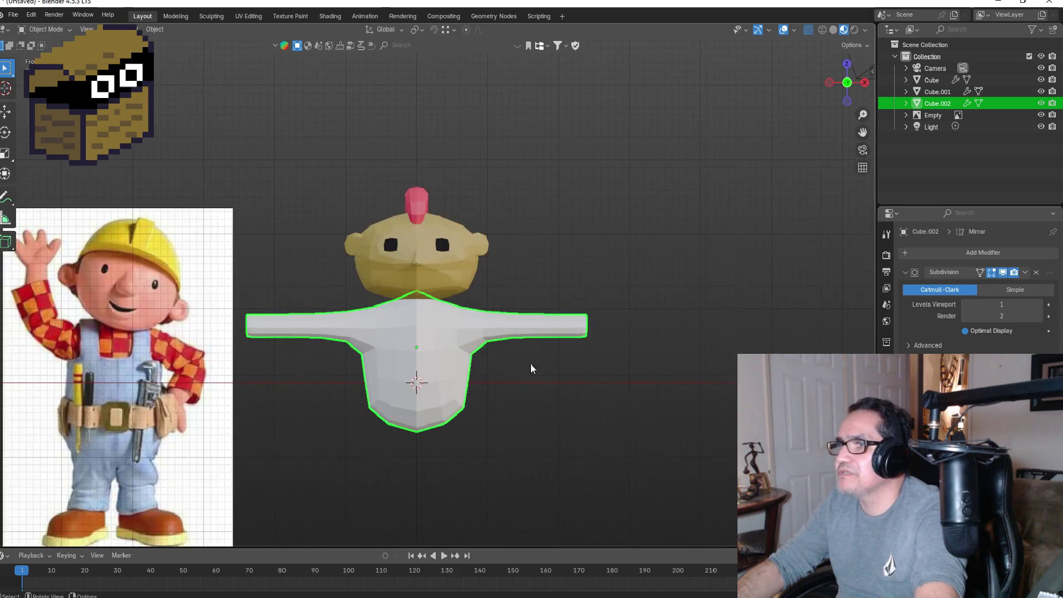
pyautogui.moveTo(447, 449)
pyautogui.mouseDown(button='middle')
pyautogui.moveTo(457, 366)
pyautogui.moveTo(491, 354)
pyautogui.moveTo(447, 378)
pyautogui.moveTo(448, 435)
pyautogui.mouseUp(button='middle')
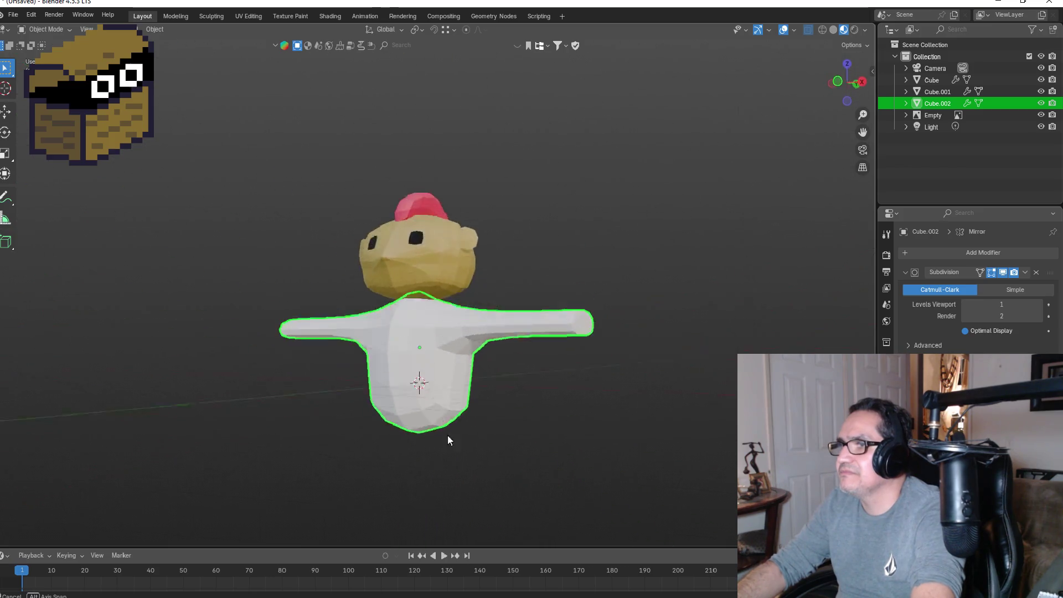
pyautogui.press('KP_1')
pyautogui.moveTo(615, 321)
pyautogui.mouseDown(button='middle')
pyautogui.moveTo(553, 319)
pyautogui.moveTo(498, 337)
pyautogui.mouseUp(button='middle')
pyautogui.press('KP_1')
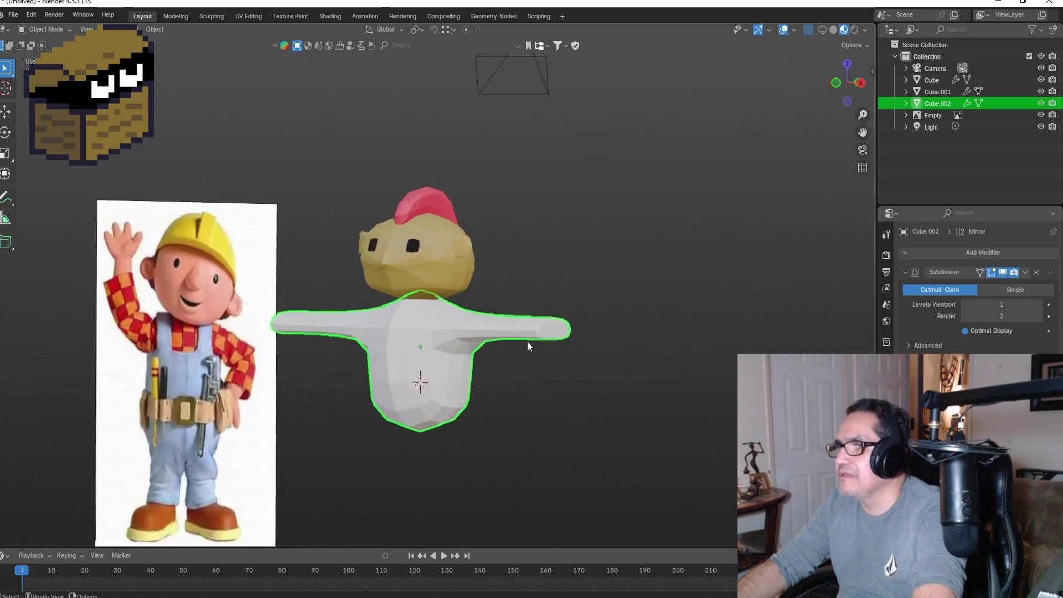
pyautogui.press('Tab')
pyautogui.scroll(3, 576, 328)
pyautogui.moveTo(570, 332)
pyautogui.mouseDown(button='middle')
pyautogui.moveTo(554, 324)
pyautogui.moveTo(559, 315)
pyautogui.moveTo(531, 332)
pyautogui.moveTo(512, 316)
pyautogui.moveTo(531, 332)
pyautogui.mouseUp(button='middle')
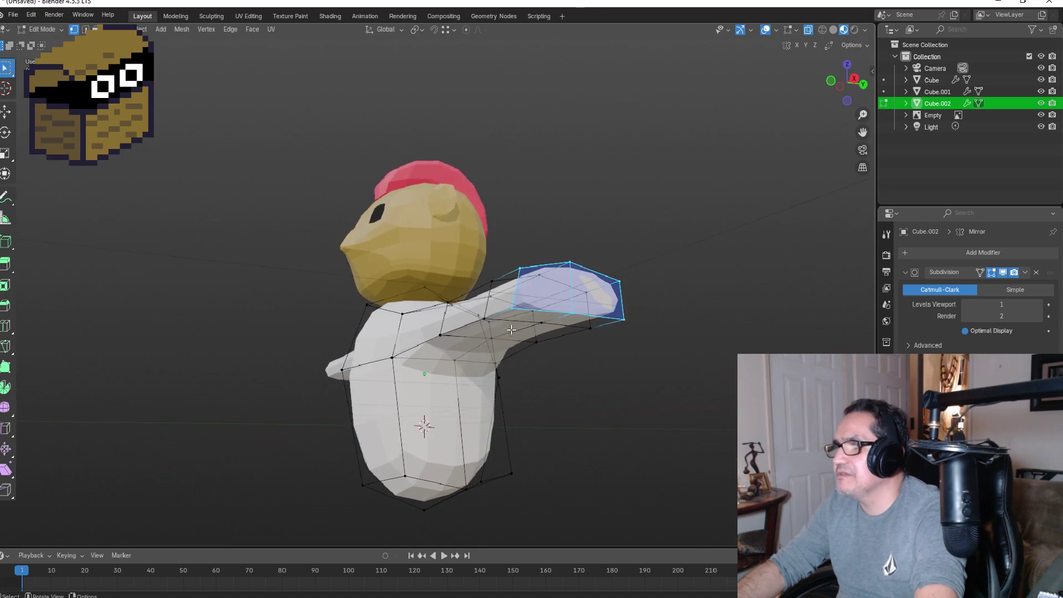
# Step: In Front view, lower the underarm vertex along Z and start raising the vertex on top of the arm
pyautogui.scroll(4, 558, 349)
pyautogui.moveTo(541, 398); pyautogui.dragTo(571, 344, button='middle')
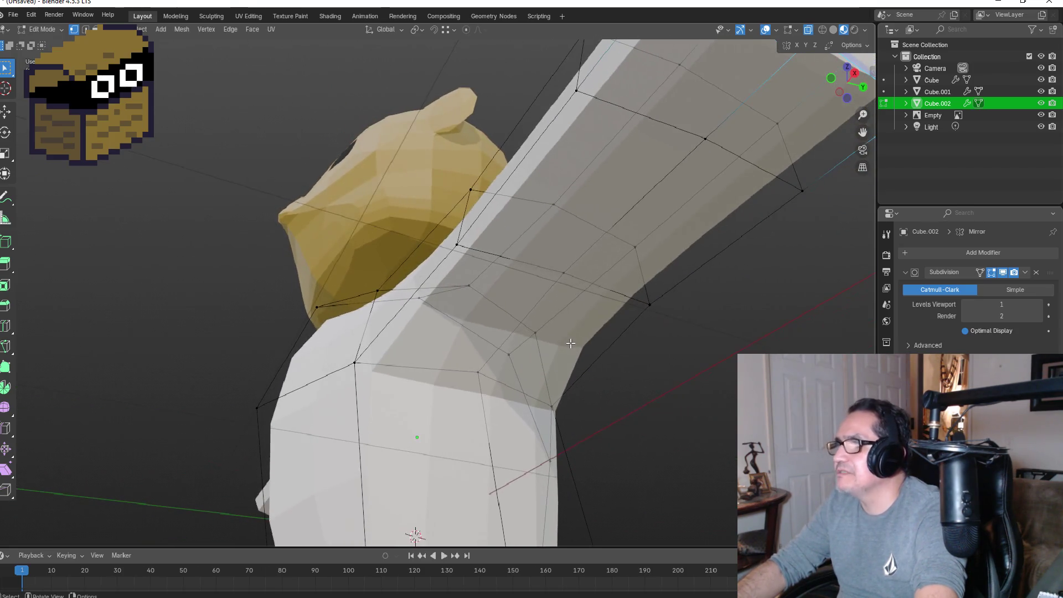
pyautogui.moveTo(582, 286); pyautogui.dragTo(640, 433, button='middle')
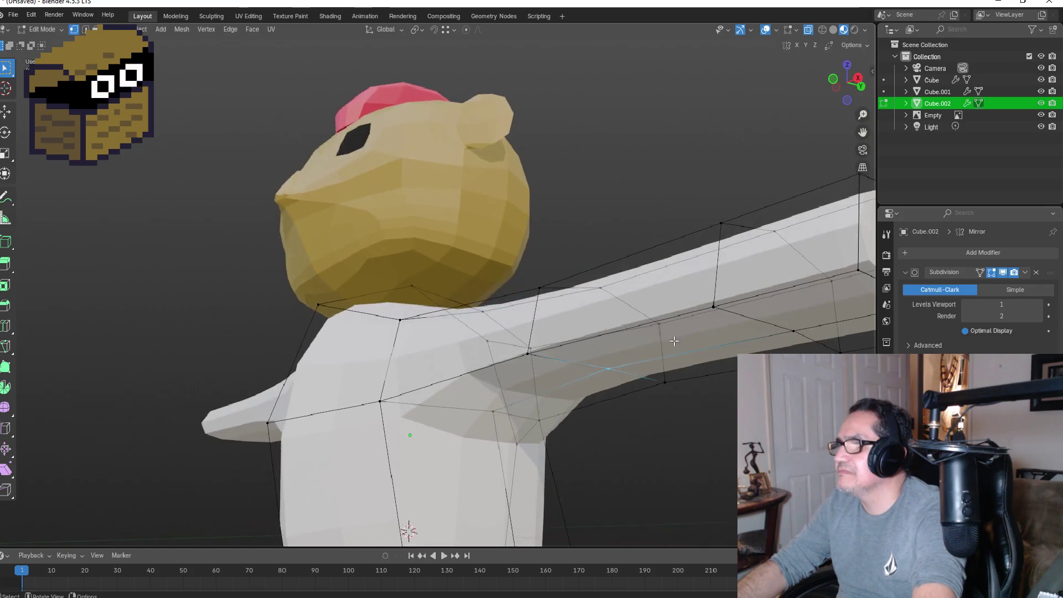
pyautogui.press('KP_1')
pyautogui.press('g')
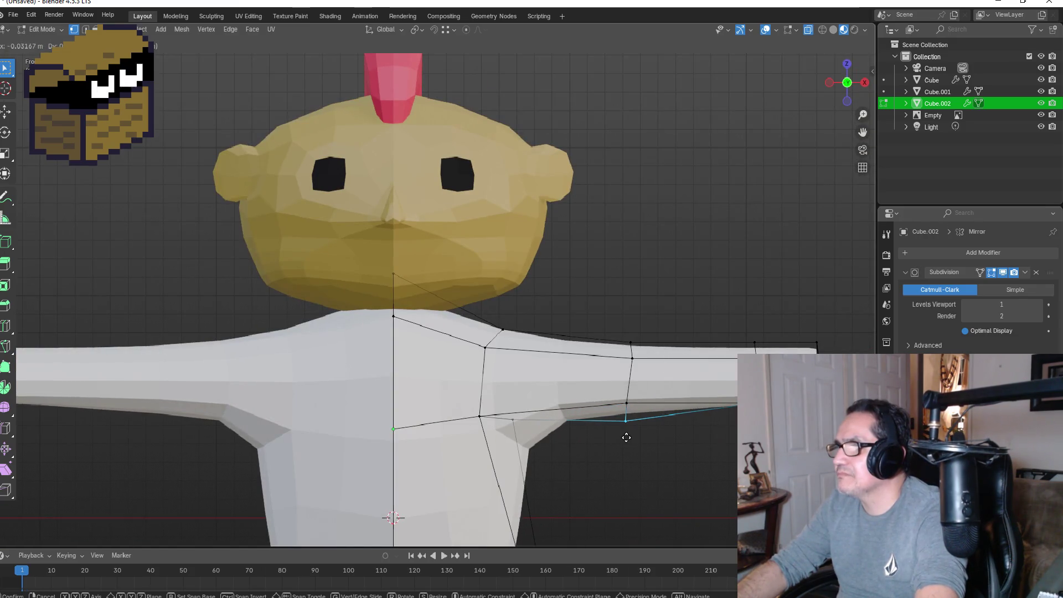
pyautogui.press('z')
pyautogui.click(626, 455)
pyautogui.moveTo(627, 455)
pyautogui.mouseDown(button='middle')
pyautogui.moveTo(681, 344)
pyautogui.moveTo(646, 359)
pyautogui.mouseUp(button='middle')
pyautogui.press('KP_1')
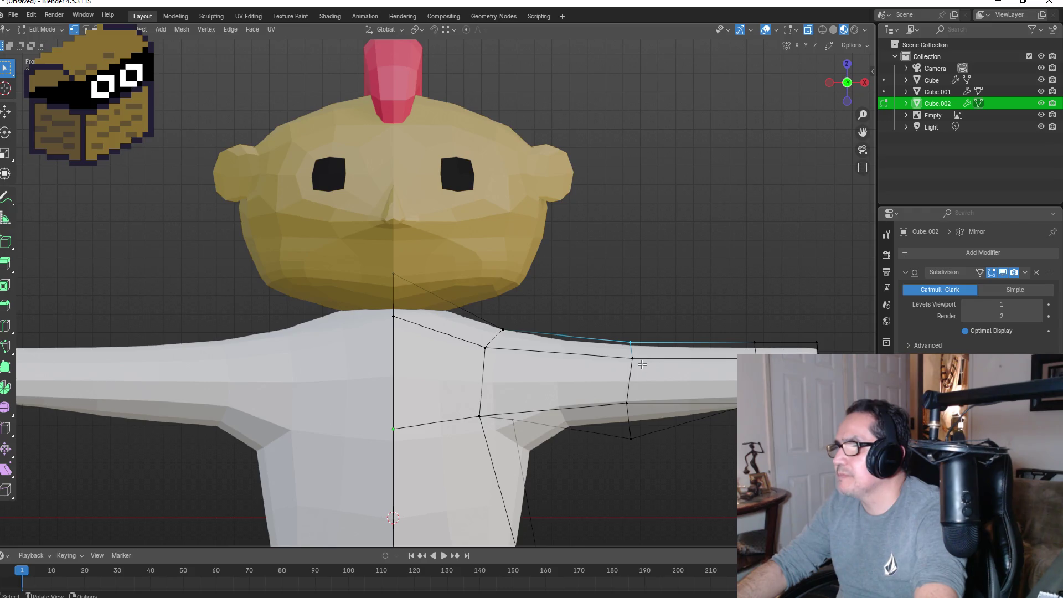
pyautogui.press('g')
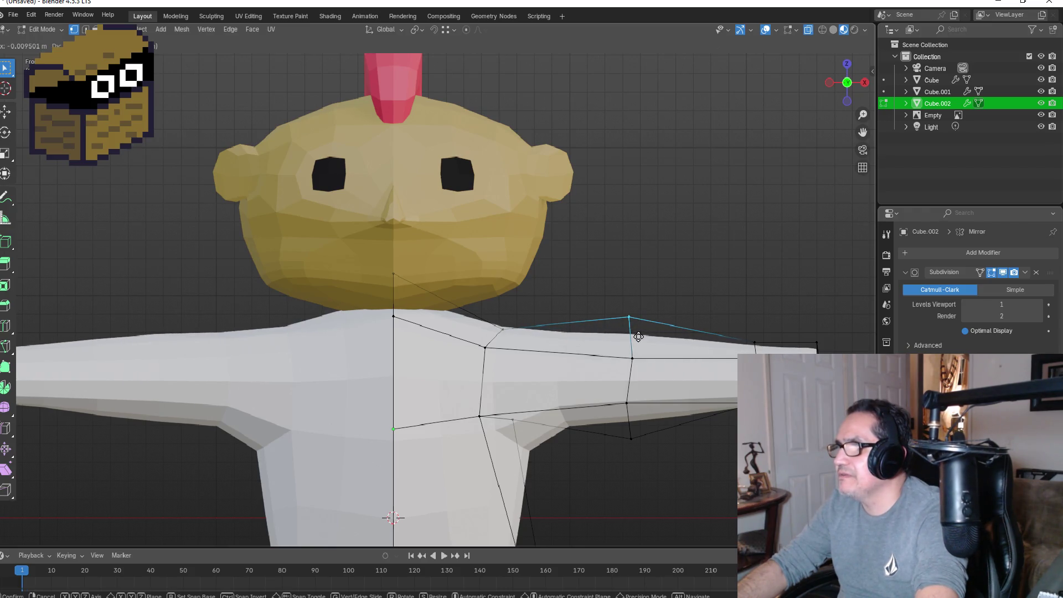